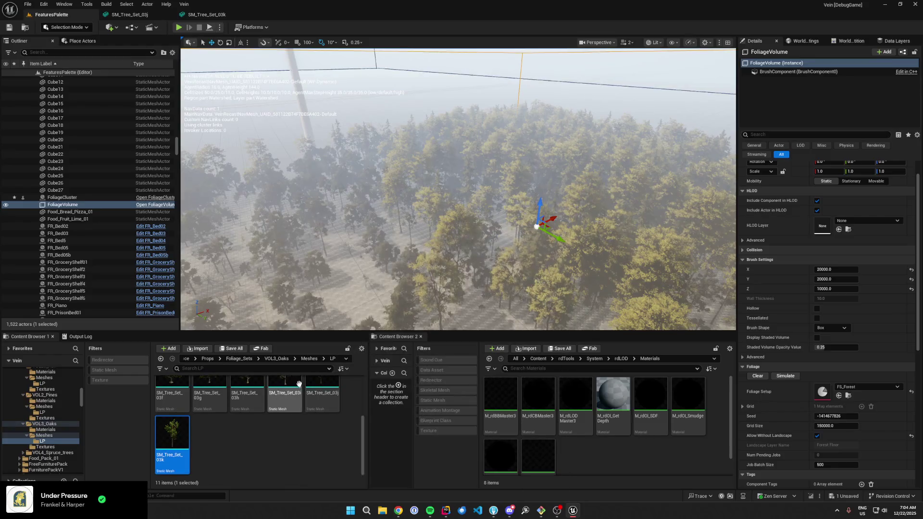
- Open SM_Tree_Set_03i from the forest level to check its LODs
scroll(746, 230, "down", 3)
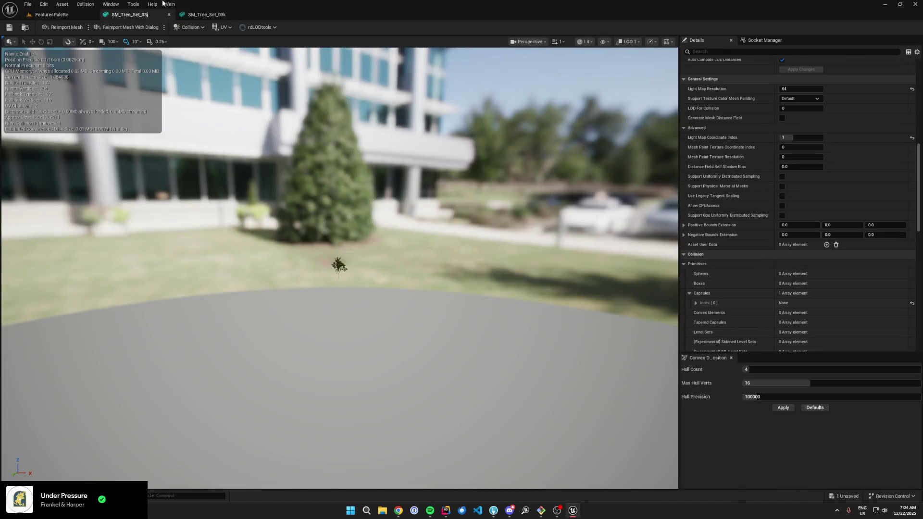
left_click(51, 15)
left_click(293, 393)
double_click(293, 393)
scroll(735, 229, "down", 5)
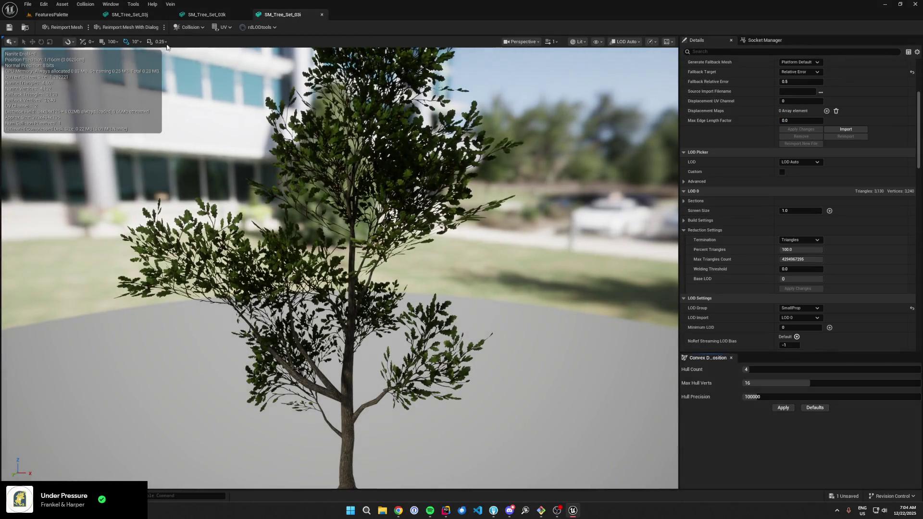
- Close the tabs to the right of FeaturesPalette and select all 11 oak meshes
right_click(71, 17)
scroll(247, 423, "up", 2)
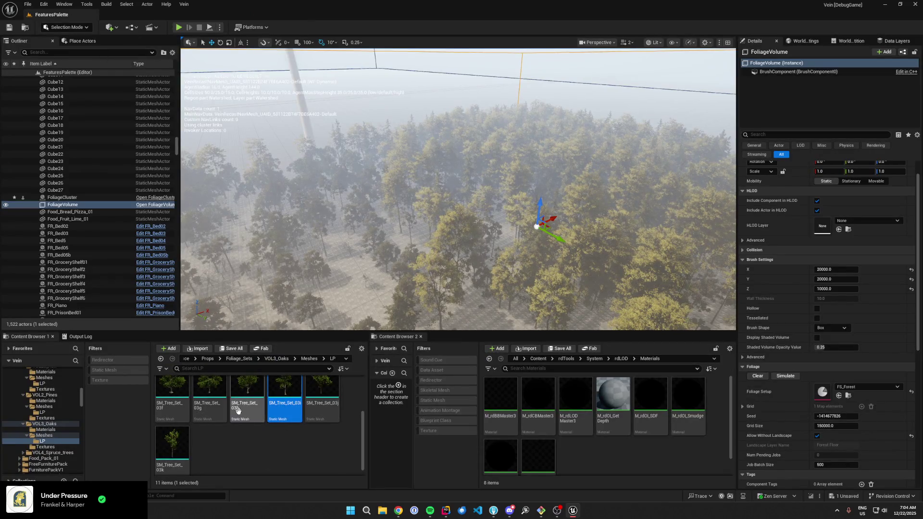
key("ctrl+a")
- Create billboard LODs for the 11 selected oak meshes with rdLOD Tools and save them
right_click(247, 414)
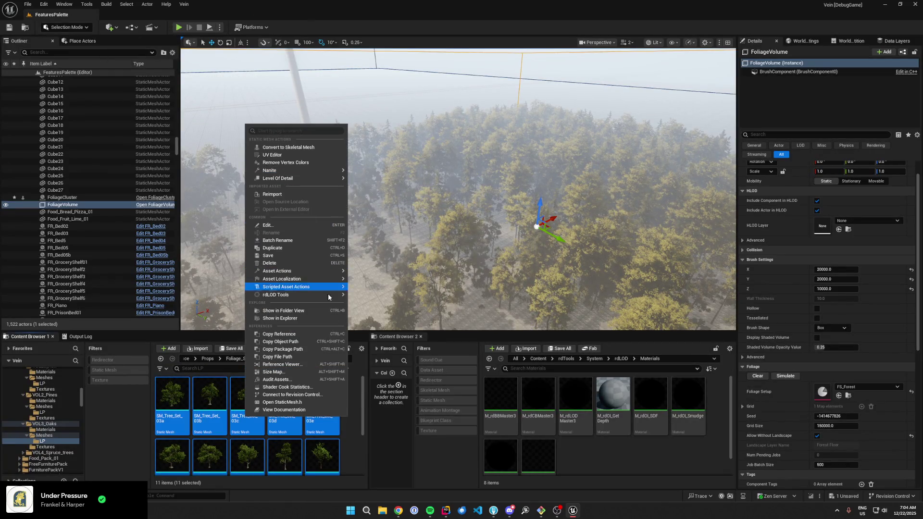
mouse_move(288, 295)
mouse_move(373, 299)
left_click(420, 317)
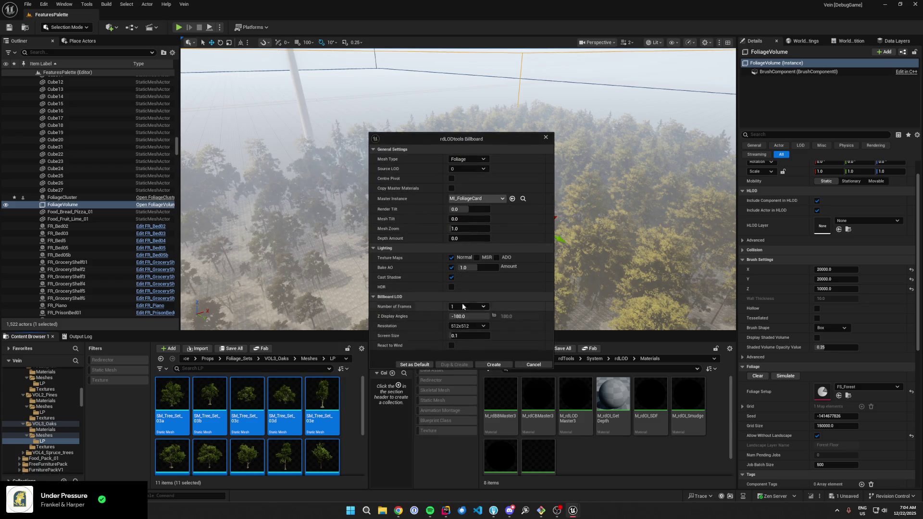
left_click(494, 364)
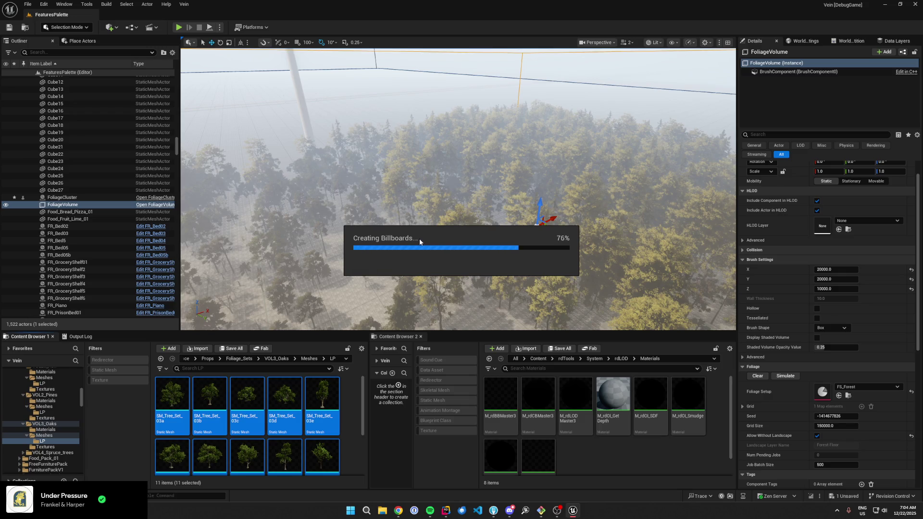
key("ctrl+s")
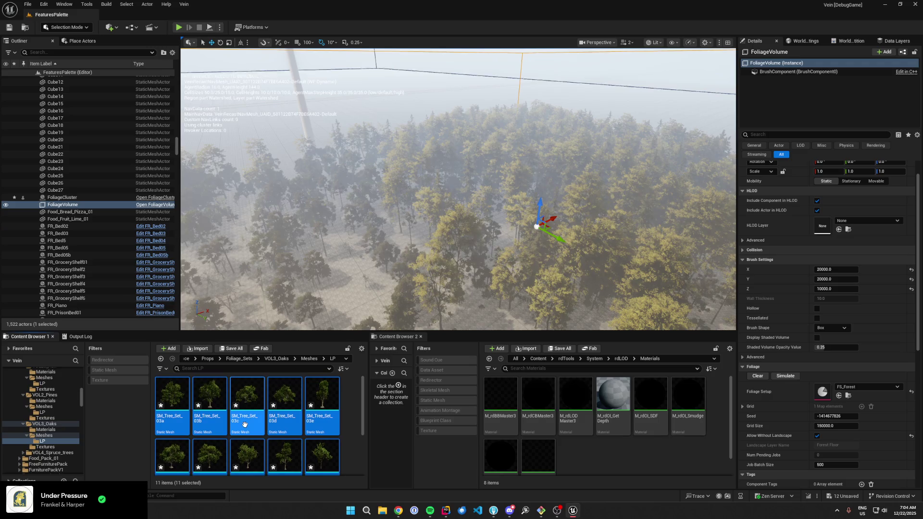
left_click(290, 400)
double_click(248, 408)
scroll(339, 268, "down", 10)
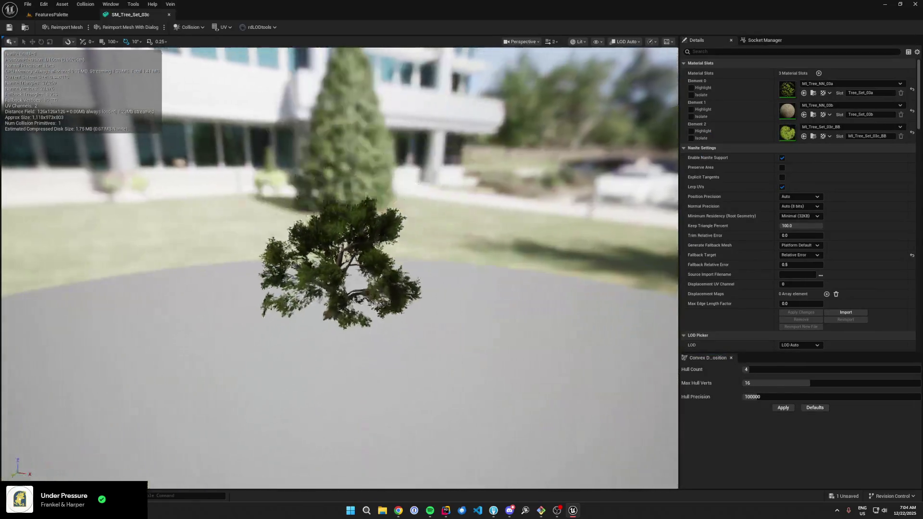
mouse_move(339, 268)
left_mouse_down()
mouse_move(339, 310)
mouse_move(336, 279)
left_mouse_up()
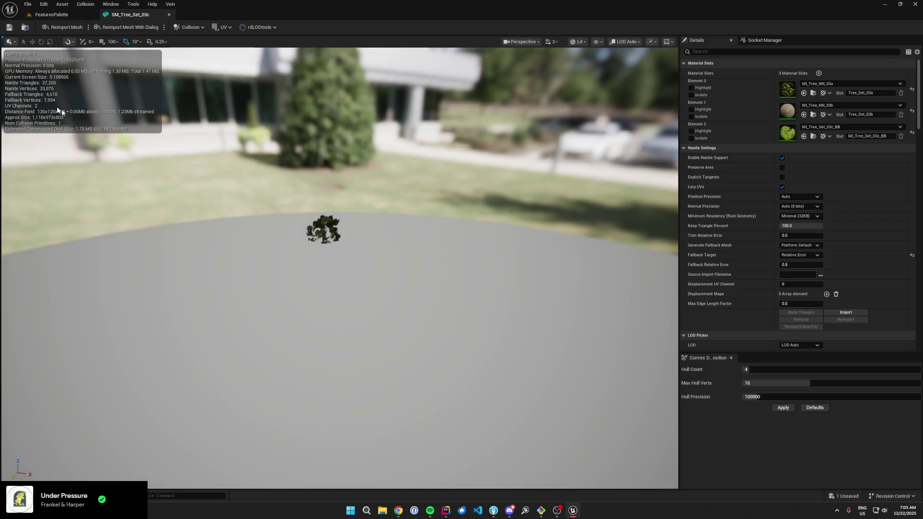
scroll(303, 217, "down", 2)
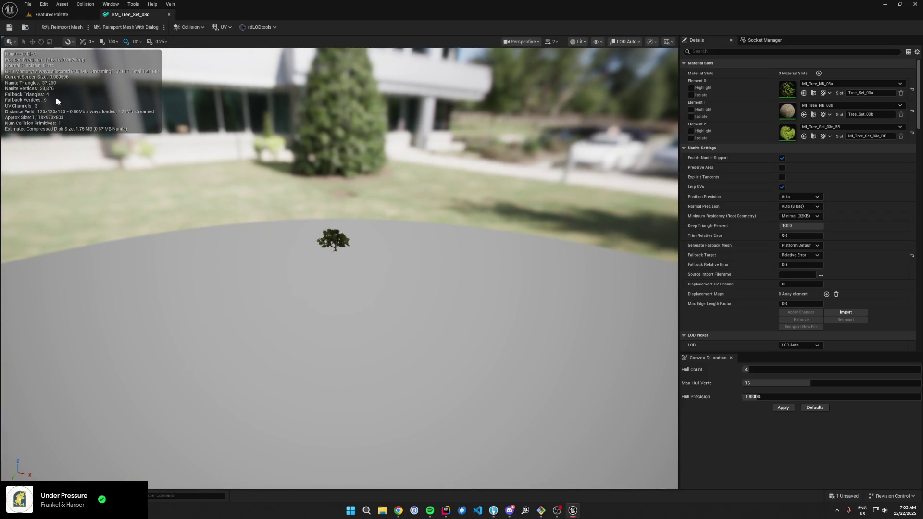
left_click(170, 16)
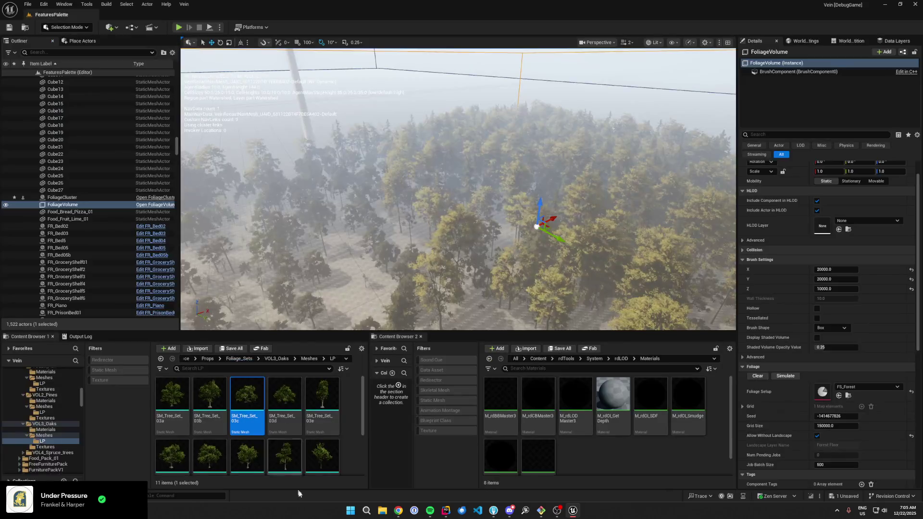
left_click(309, 359)
- Browse to the Foliage_Sets/VOL4_Spruce_trees/Meshes/LP folder
left_click(286, 359)
left_click(260, 358)
double_click(279, 447)
double_click(206, 416)
double_click(172, 395)
scroll(265, 401, "down", 2)
scroll(265, 401, "up", 2)
- Open SM_Spruce_Tree_01a and 01b, previewing each at LOD 2
left_click(172, 400)
double_click(172, 400)
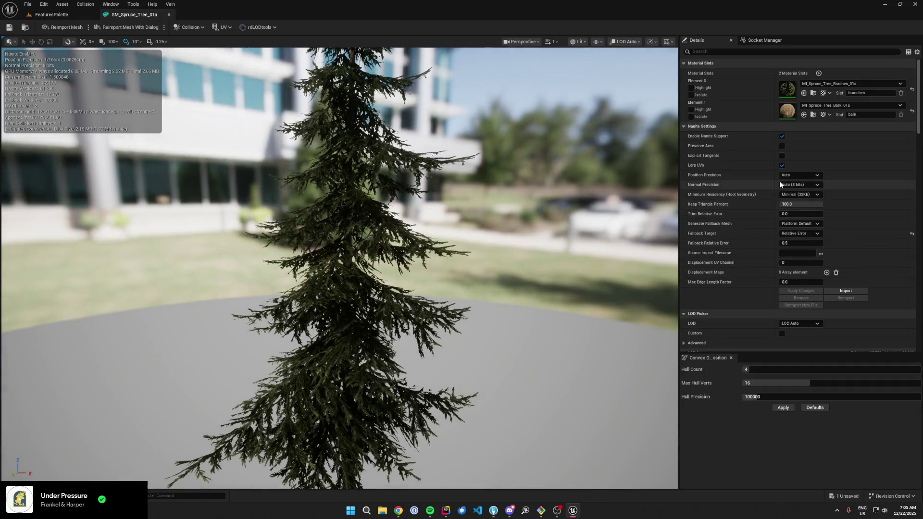
scroll(760, 224, "down", 3)
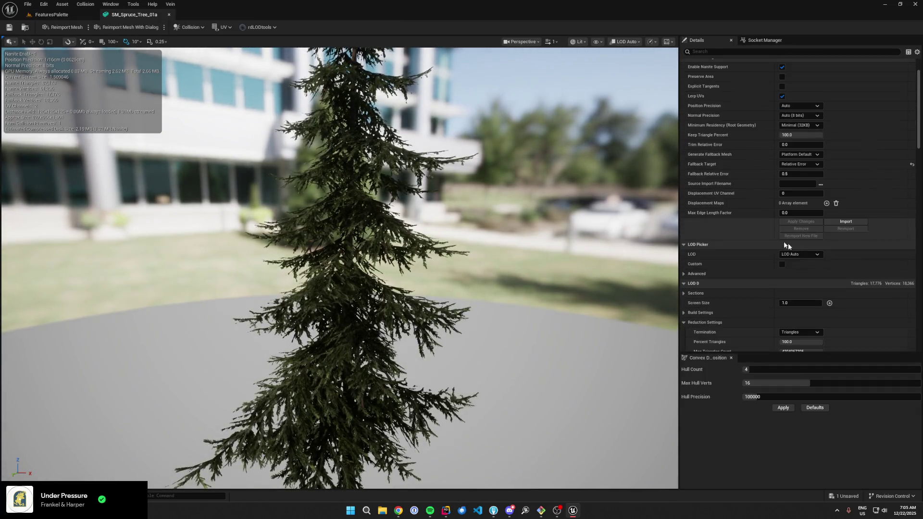
left_click(814, 255)
left_click(798, 287)
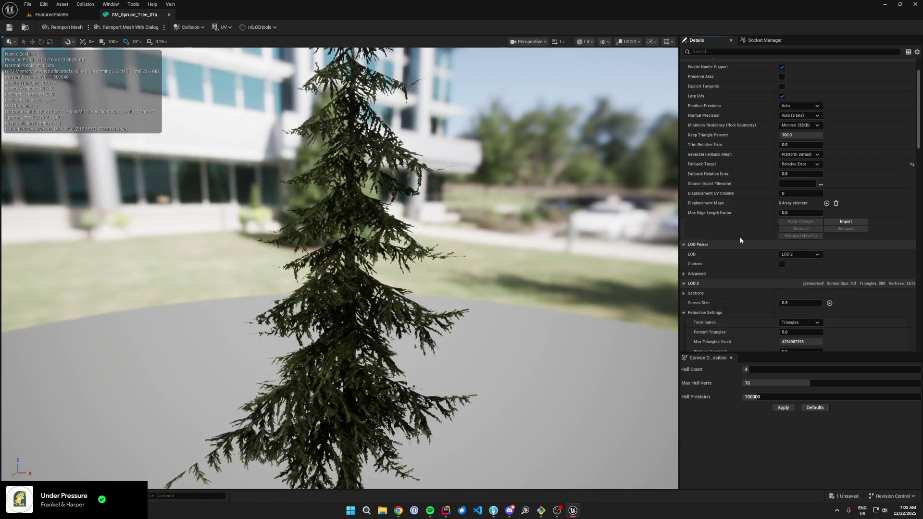
left_click(48, 15)
double_click(210, 397)
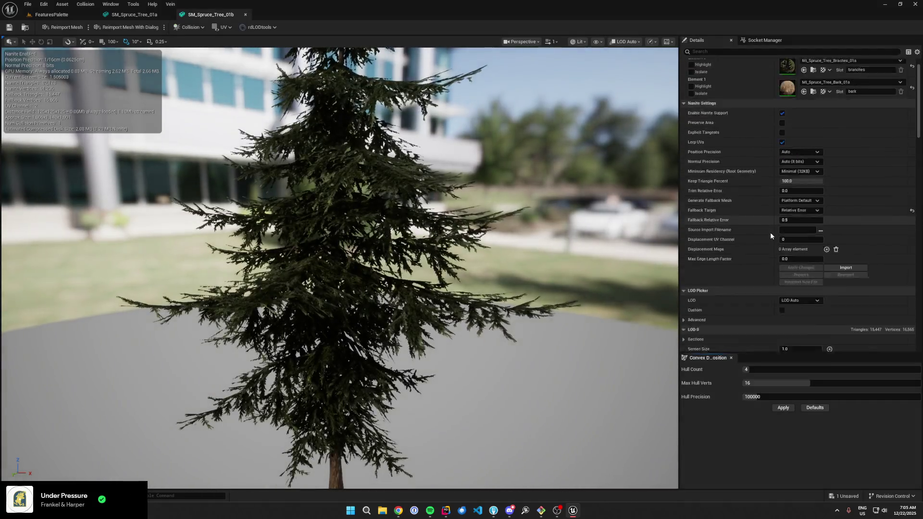
scroll(770, 234, "down", 2)
left_click(798, 255)
left_click(801, 287)
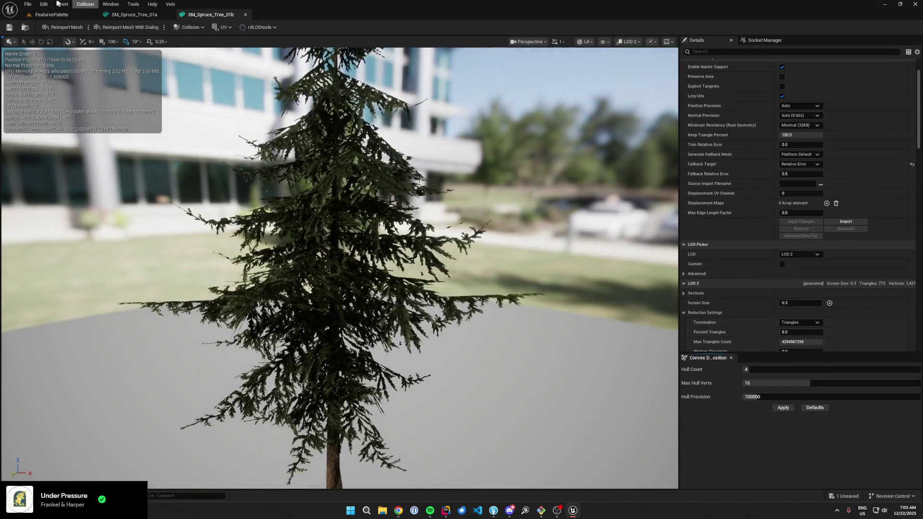
left_click(50, 15)
- Open SM_Spruce_Tree_01c and 01d, previewing each at LOD 2
double_click(247, 399)
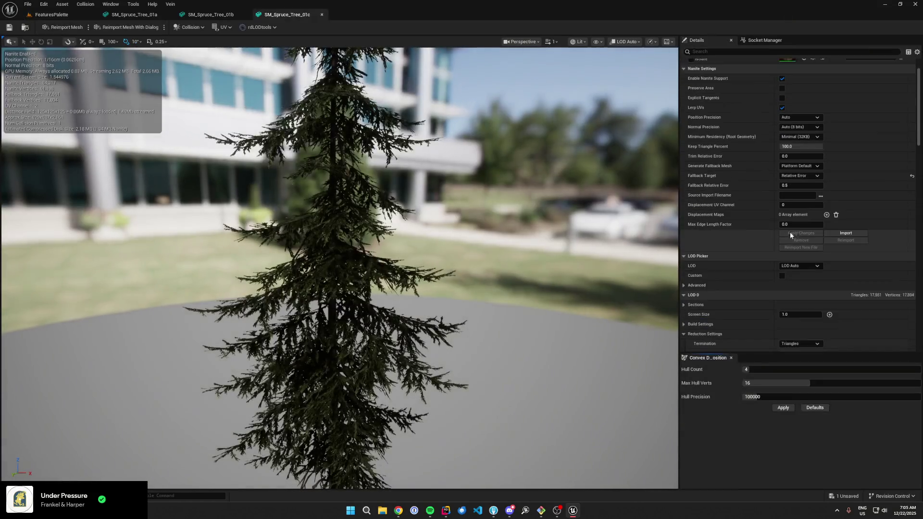
scroll(789, 232, "down", 1)
left_click(800, 254)
left_click(799, 289)
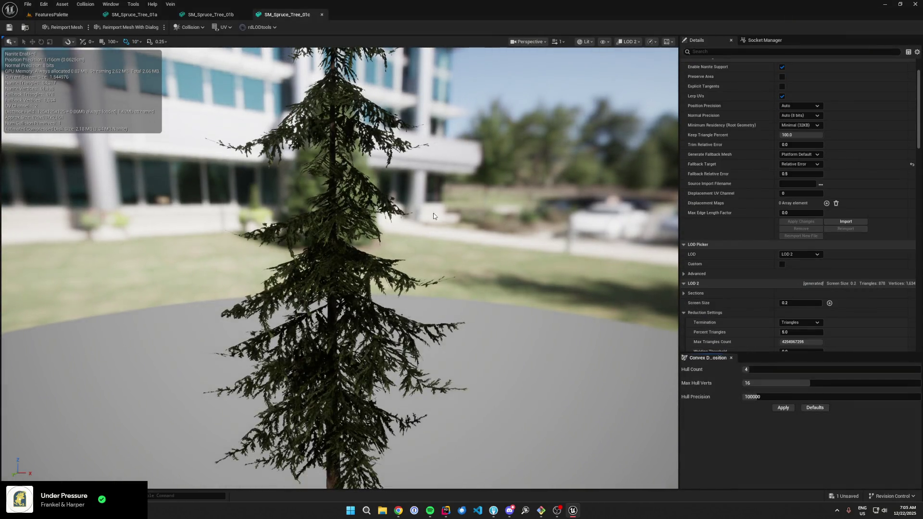
left_click(68, 19)
left_click(274, 415)
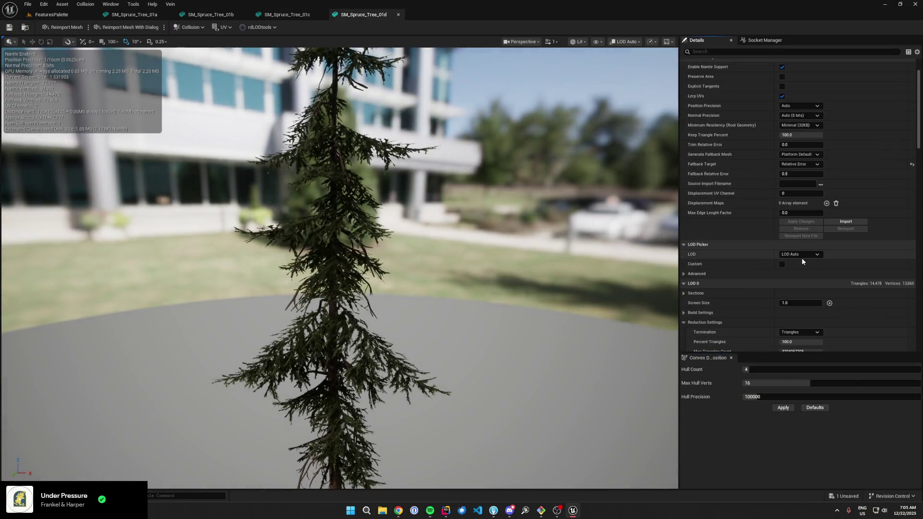
left_click(801, 255)
left_click(801, 288)
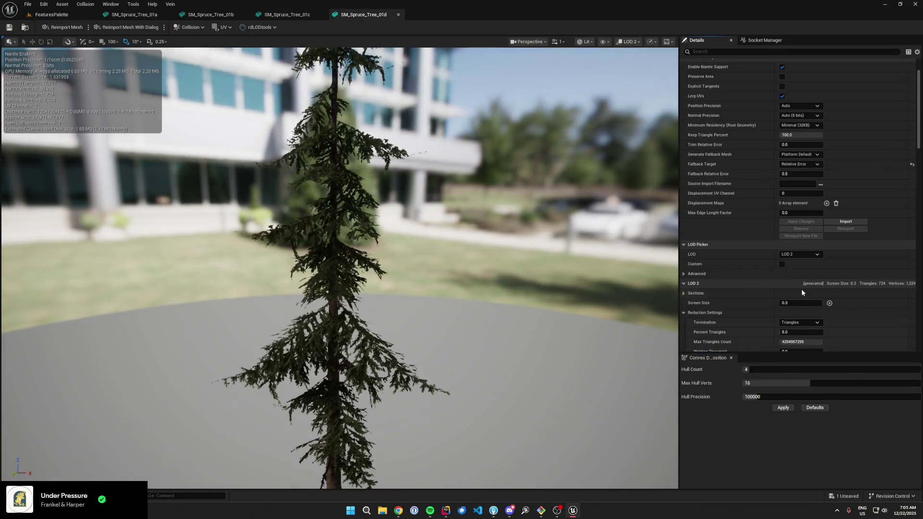
left_click(51, 14)
- Open SM_Spruce_Tree_01e and 01f, previewing each at LOD 2
left_click(311, 409)
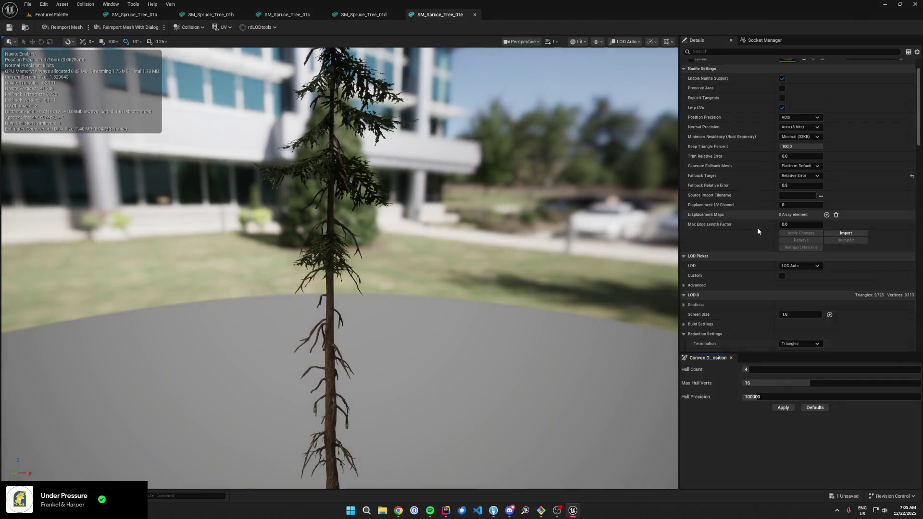
left_click(801, 243)
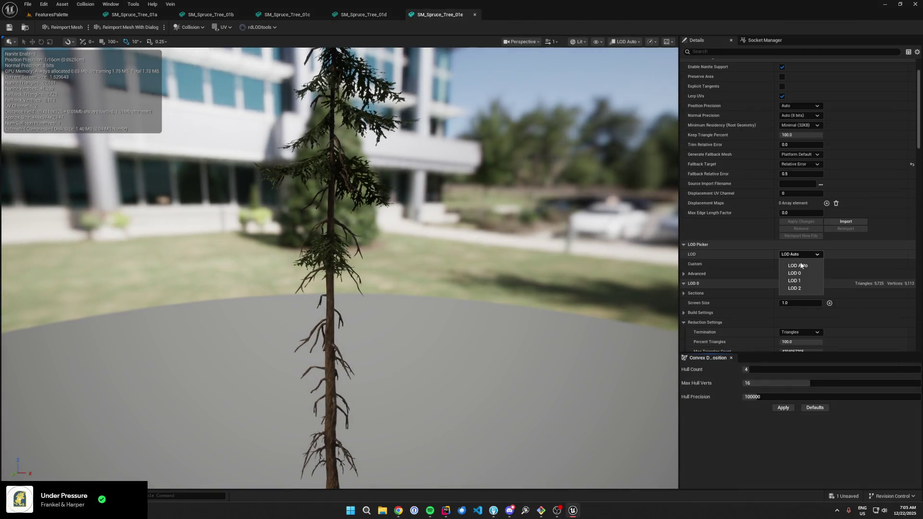
left_click(801, 276)
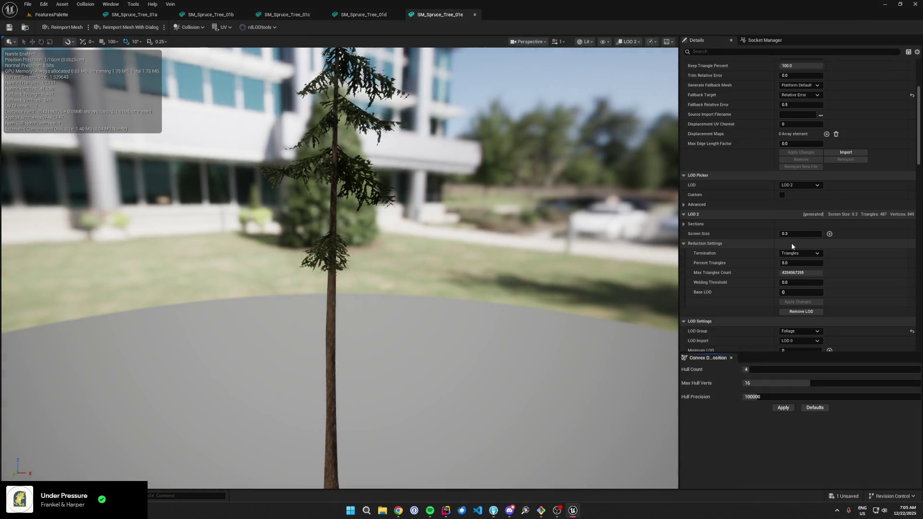
scroll(805, 191, "down", 3)
left_click(51, 14)
left_click(174, 428)
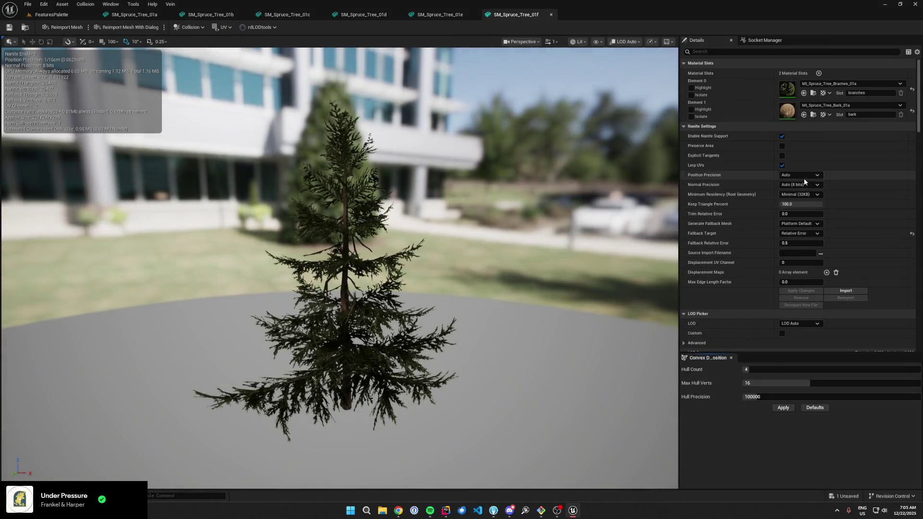
scroll(804, 178, "down", 2)
left_click(809, 277)
left_click(807, 311)
scroll(818, 294, "down", 3)
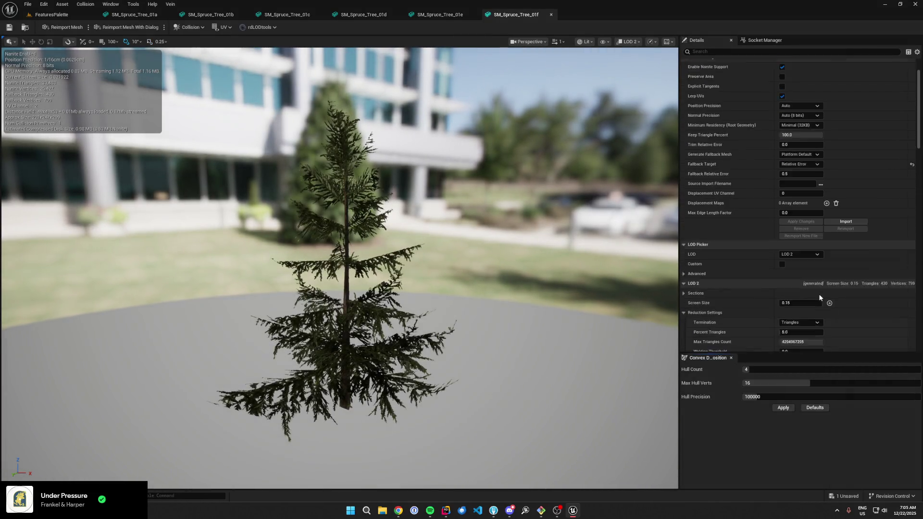
left_click(46, 15)
left_click(219, 416)
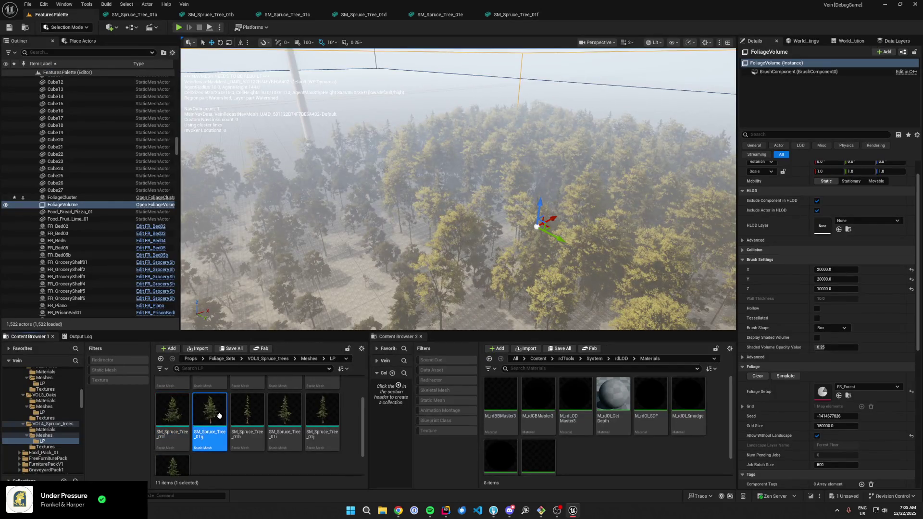
- Open SM_Spruce_Tree_01g and 01h, previewing each at LOD 2
key("Return")
scroll(804, 241, "down", 1)
left_click(799, 277)
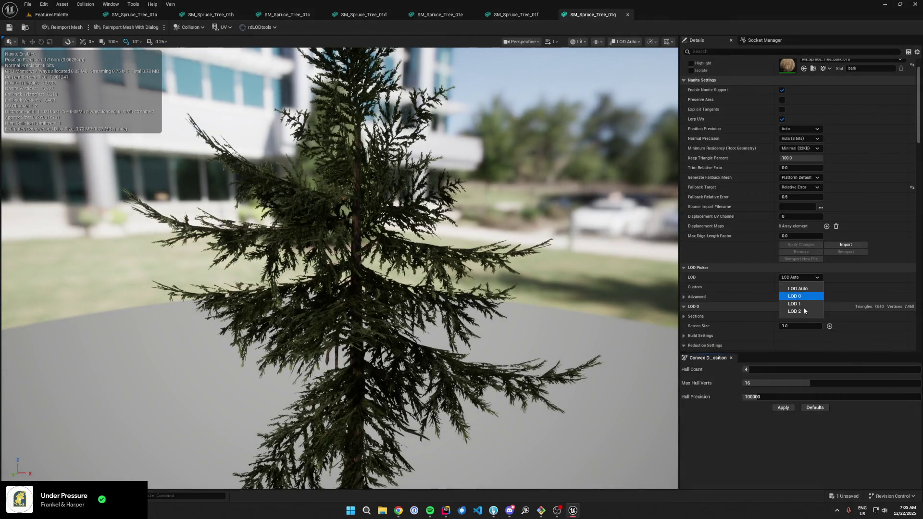
left_click(803, 310)
left_click(45, 15)
left_click(241, 429)
key("Return")
scroll(814, 287, "down", 1)
left_click(800, 254)
left_click(801, 287)
left_click(45, 14)
- Open SM_Spruce_Tree_01i and 01j, previewing each at LOD 2
left_click(271, 433)
key("Return")
scroll(760, 278, "down", 1)
left_click(793, 255)
left_click(794, 288)
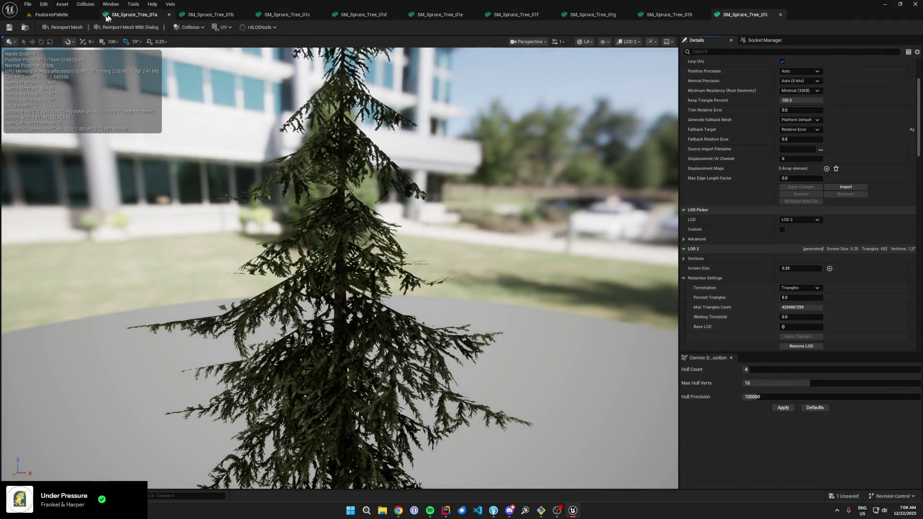
left_click(48, 15)
left_click(316, 415)
key("Return")
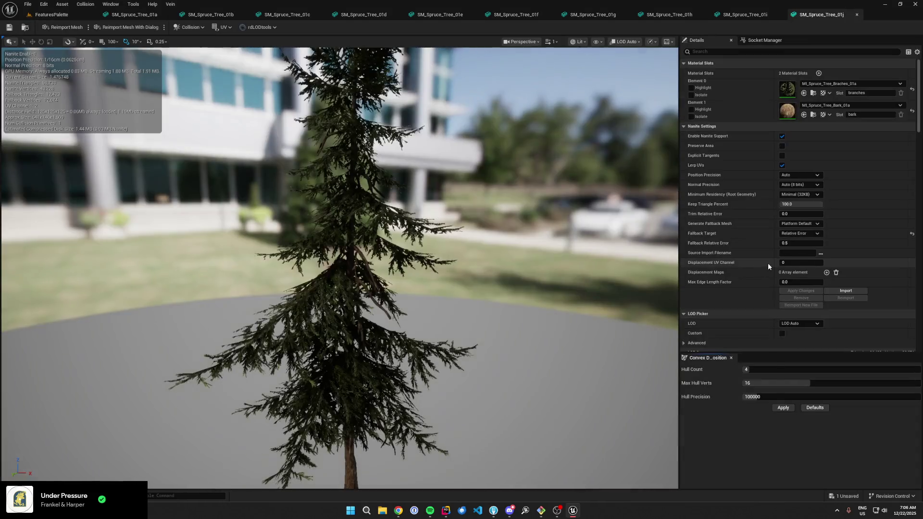
scroll(769, 267, "down", 1)
left_click(799, 268)
left_click(796, 299)
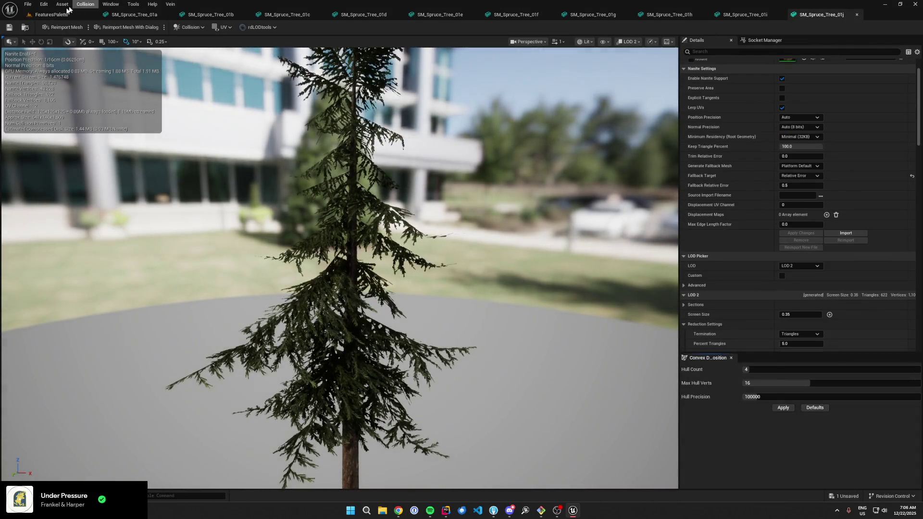
left_click(48, 14)
- Preview SM_Spruce_Tree_01k at LOD 2, then return to the FeaturesPalette level
scroll(175, 432, "down", 1)
left_click(183, 436)
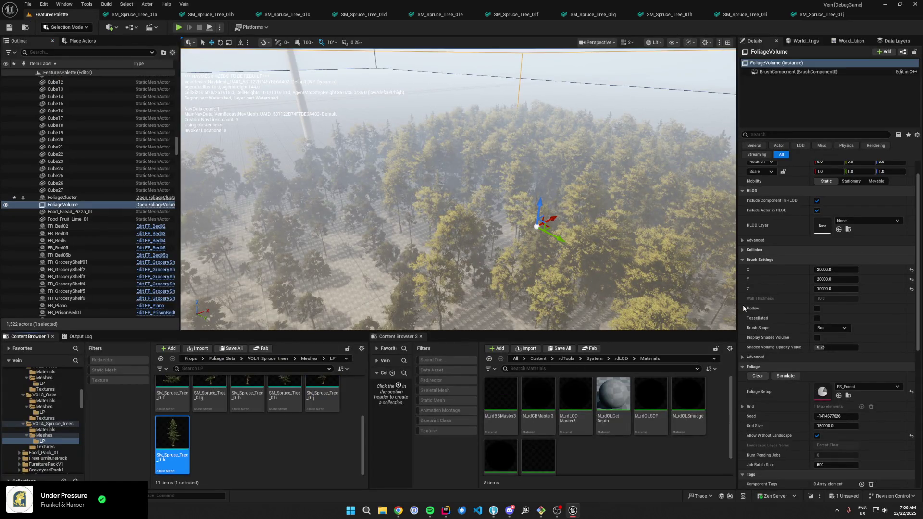
key("Return")
scroll(750, 289, "down", 1)
left_click(799, 315)
left_click(796, 351)
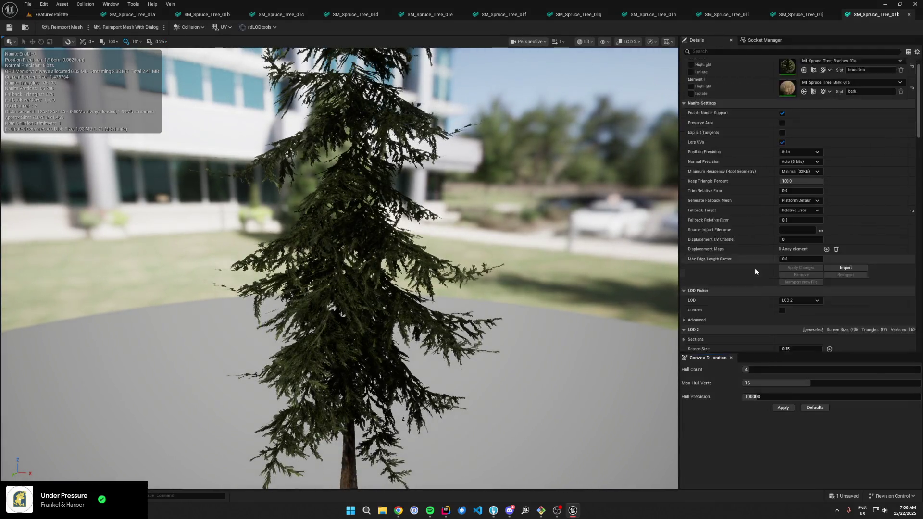
left_click(48, 14)
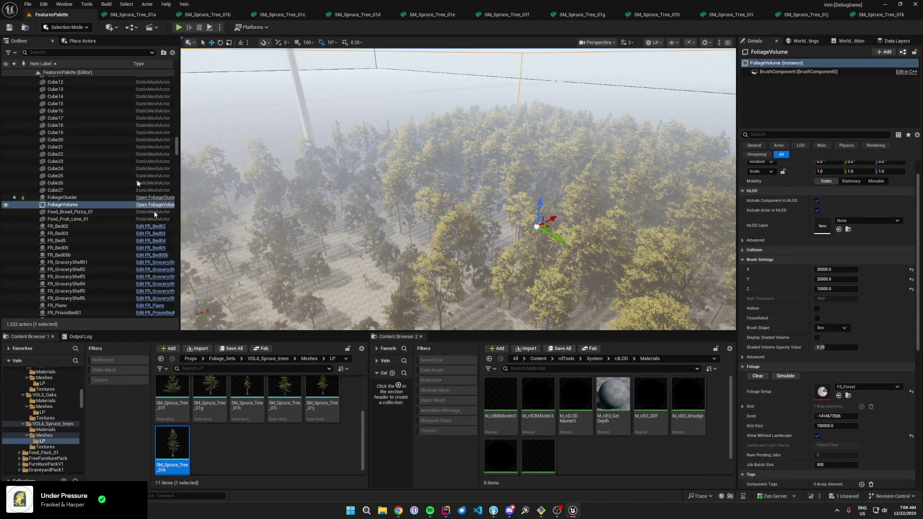
- Select all 11 spruce meshes and create their billboard LODs via rdLOD Tools > Create Billboard LODs
key("ctrl+a")
right_click(249, 405)
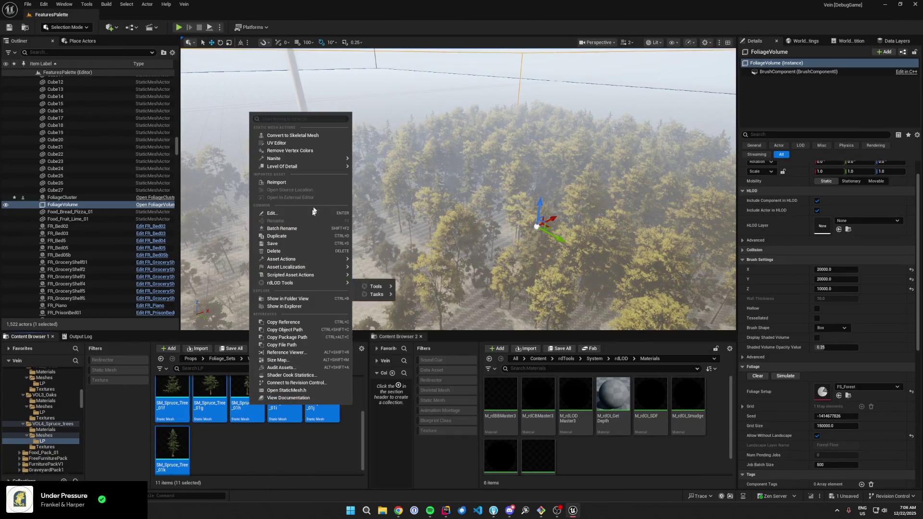
mouse_move(332, 284)
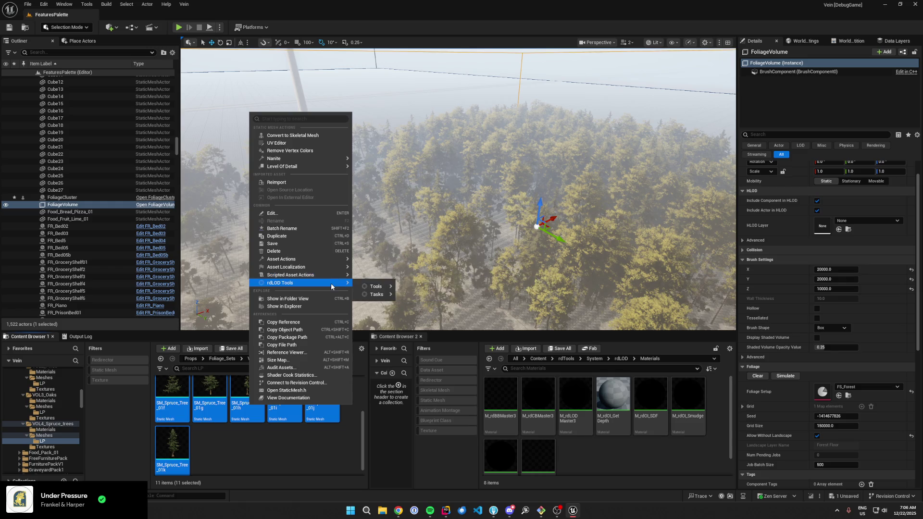
mouse_move(390, 287)
left_click(428, 304)
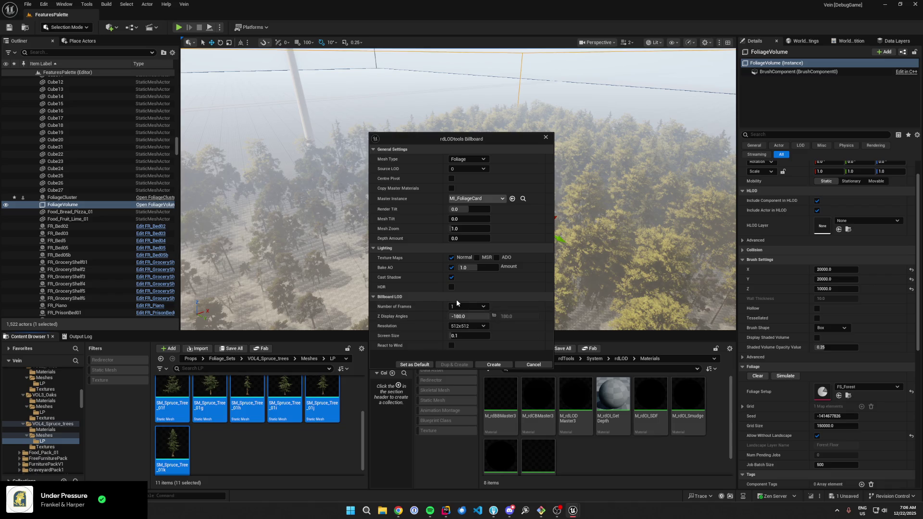
left_click(480, 365)
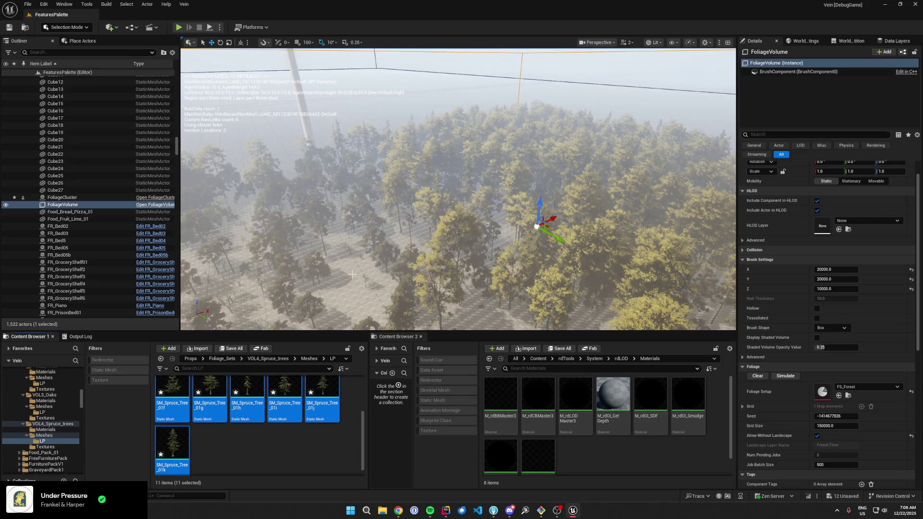
left_click(232, 349)
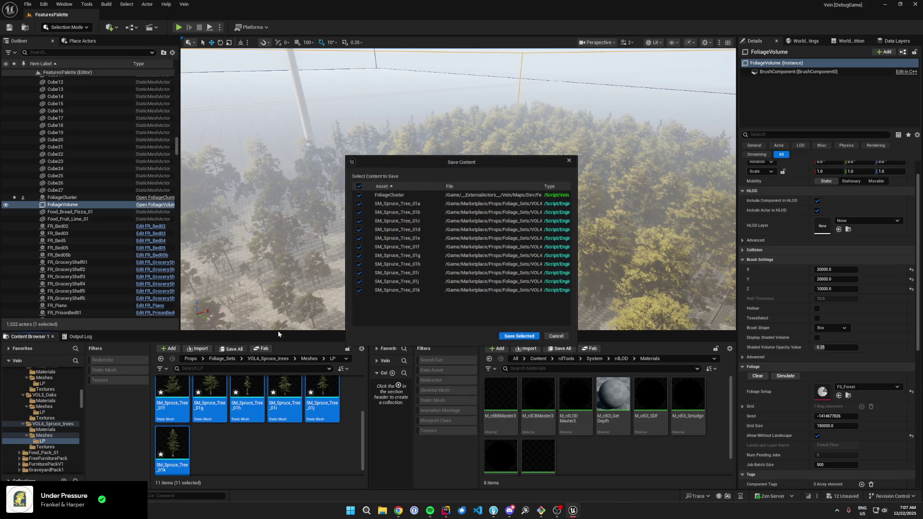
- Save the 11 spruce meshes and FoliageCluster, then clear the mesh selection
left_click(515, 336)
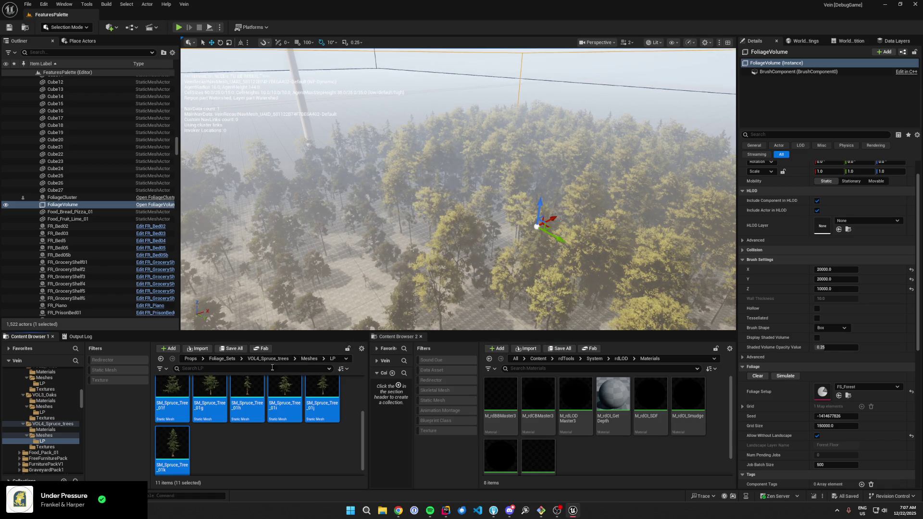
left_click(259, 477)
scroll(260, 433, "up", 1)
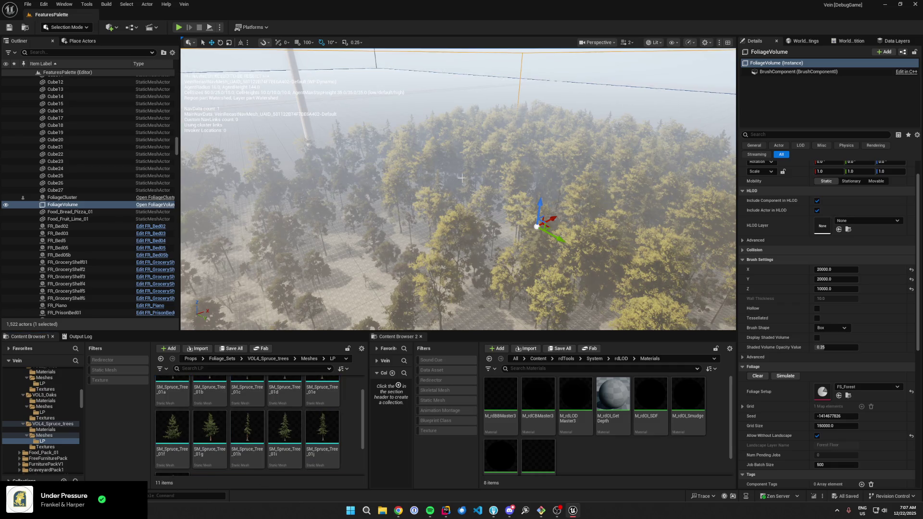
- Fly the viewport camera around the forest to frame the whole foliage volume
key("s")
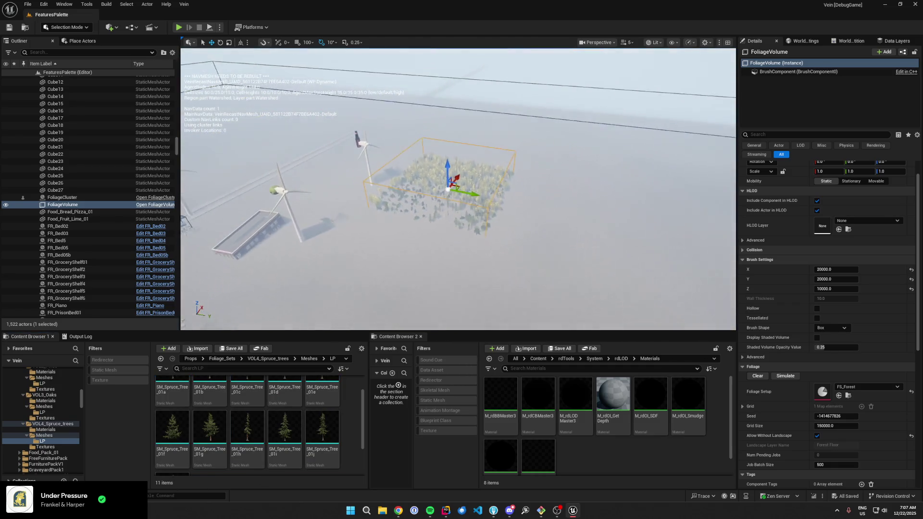
key("w")
key("s")
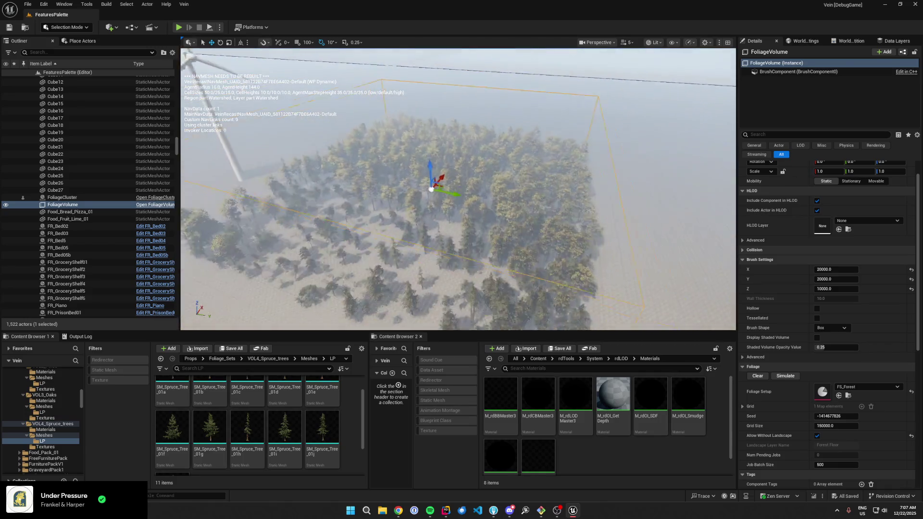
key("g")
key("w")
key("g")
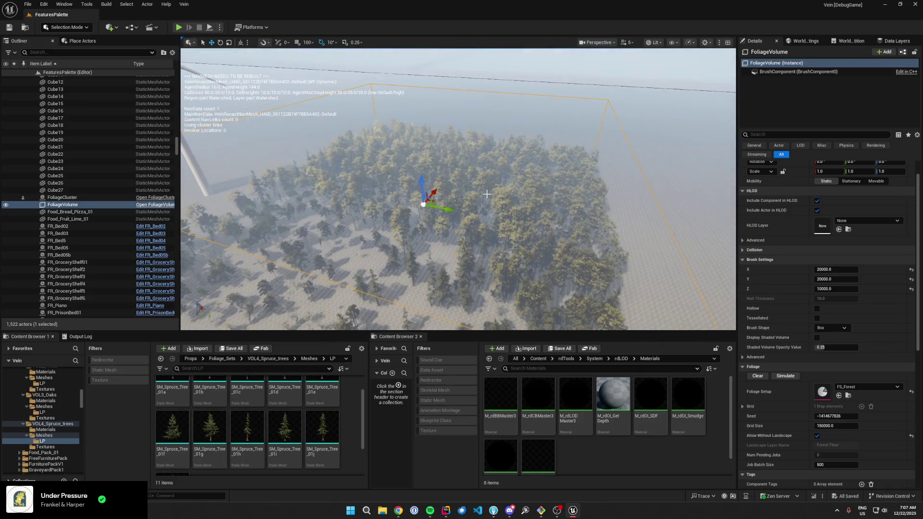
key("s")
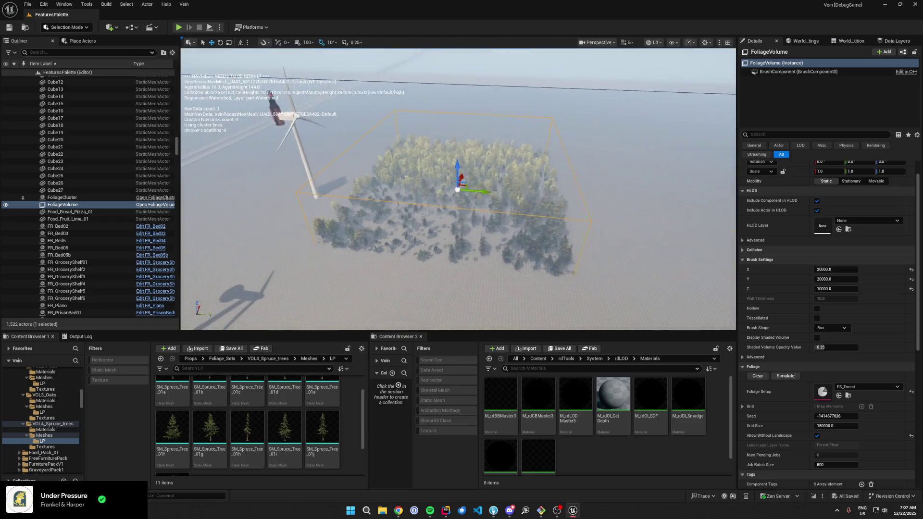
key("s")
- Set the FoliageVolume brush size to 100000 by 100000 and save the level
left_click_drag(443, 194, 531, 194)
type("100000")
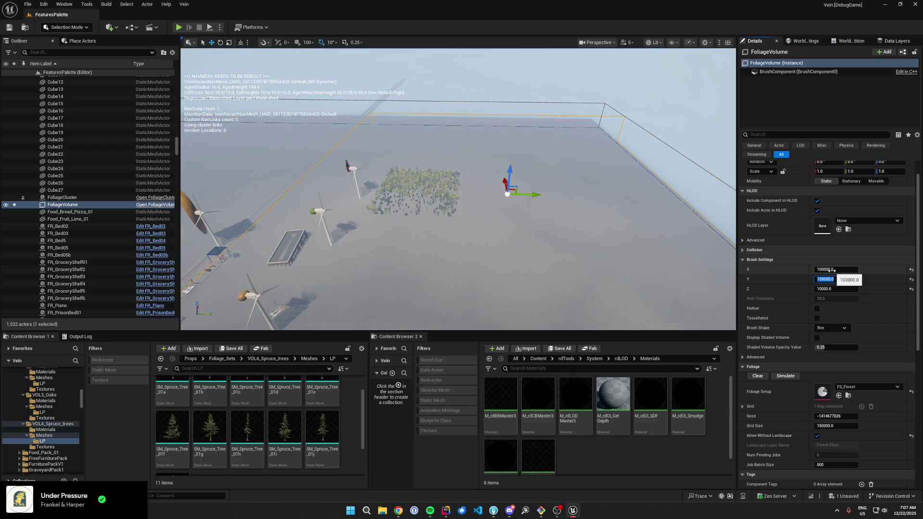
key("Return")
scroll(501, 209, "down", 4)
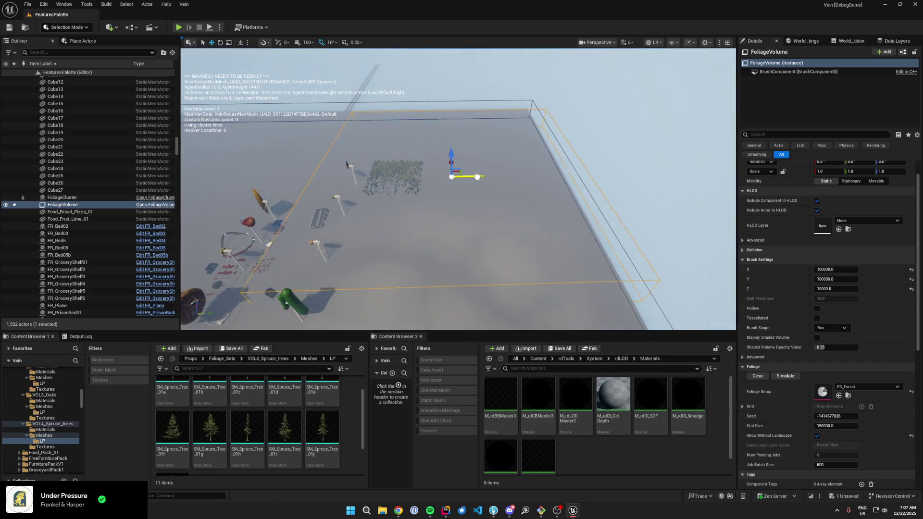
key("ctrl+s")
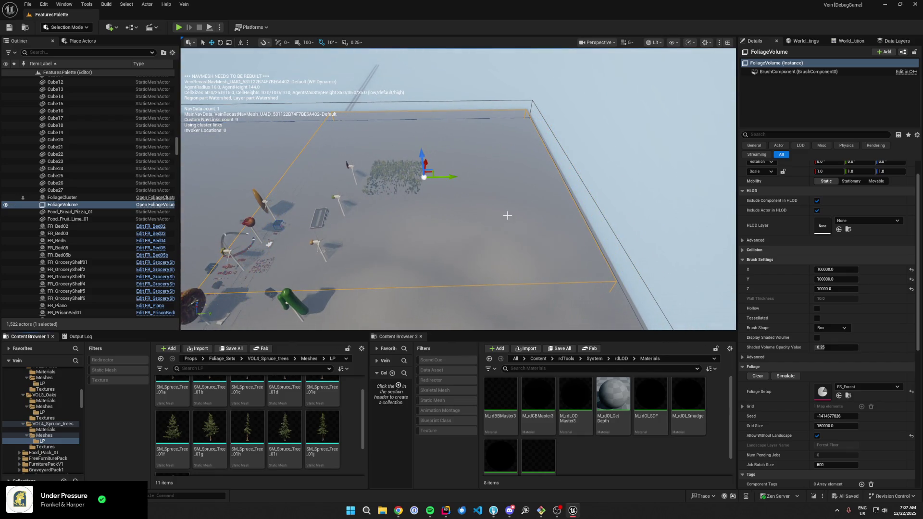
- Simulate to regenerate the spruce forest across the enlarged volume and fly over it
left_click(787, 377)
scroll(457, 192, "up", 3)
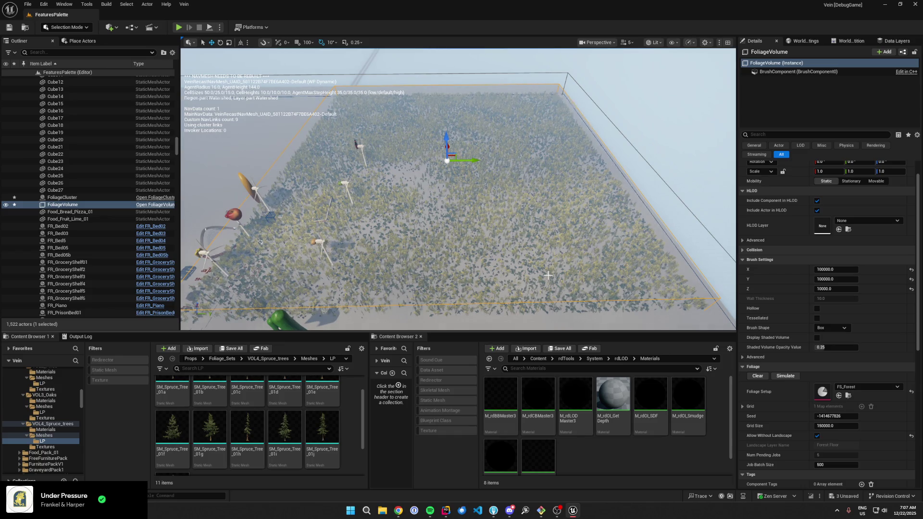
left_click_drag(545, 233, 545, 190)
scroll(546, 204, "down", 3)
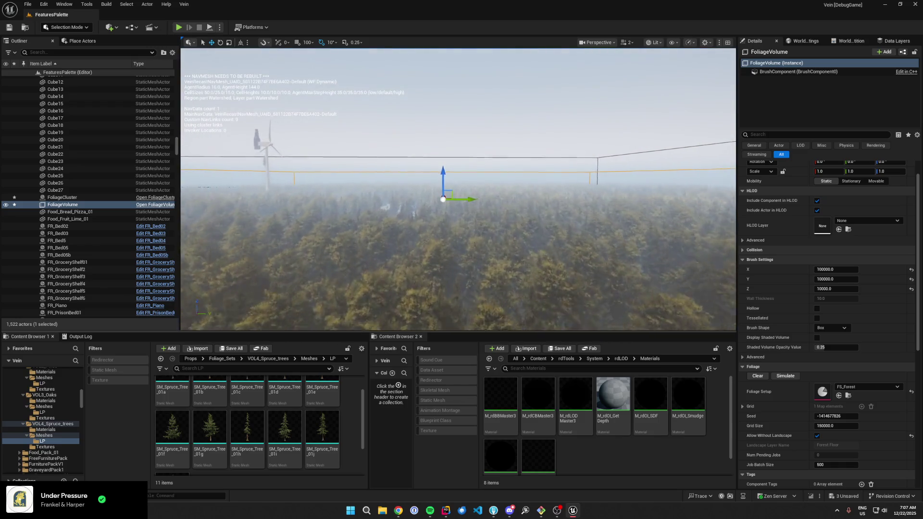
mouse_move(552, 233)
left_mouse_down()
mouse_move(552, 204)
mouse_move(572, 188)
mouse_move(570, 199)
mouse_move(560, 116)
left_mouse_up()
left_click(561, 121)
- Enable BP_Sky's Debug Time Offset and set it to about 12.68 for a night scene
scroll(796, 292, "up", 4)
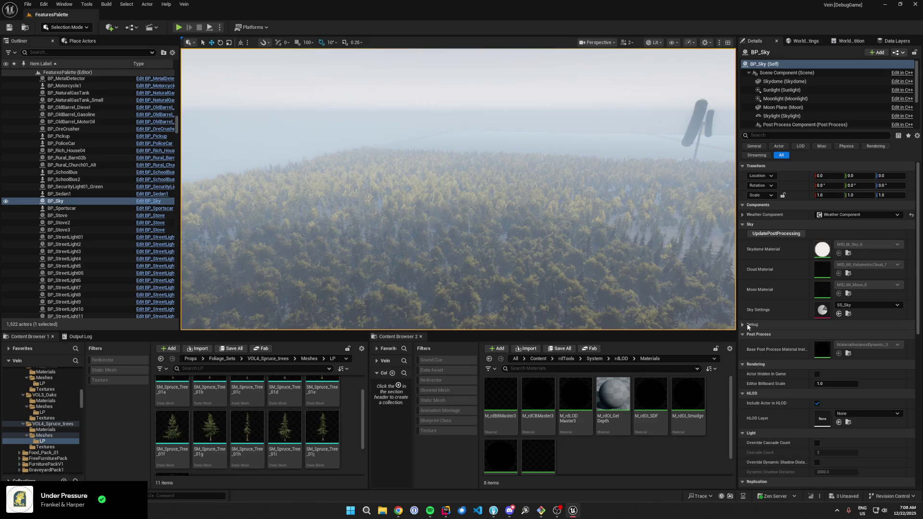
left_click(752, 325)
left_click(754, 344)
left_click_drag(830, 346, 861, 345)
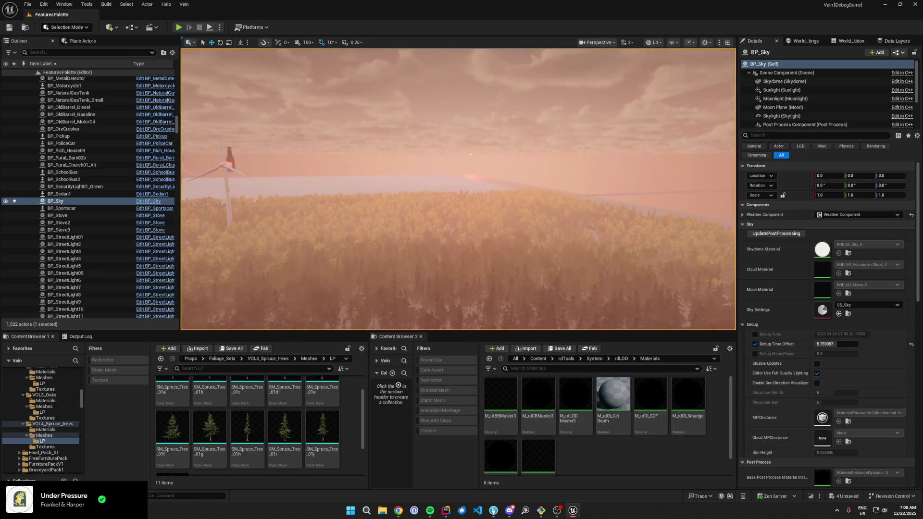
left_click(825, 344)
type("6")
key("Return")
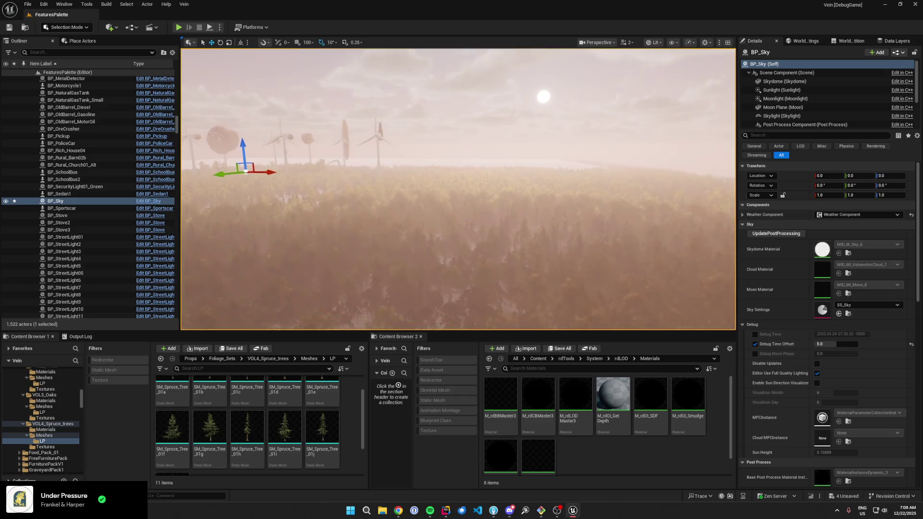
mouse_move(825, 345)
left_mouse_down()
mouse_move(836, 343)
mouse_move(820, 344)
left_mouse_up()
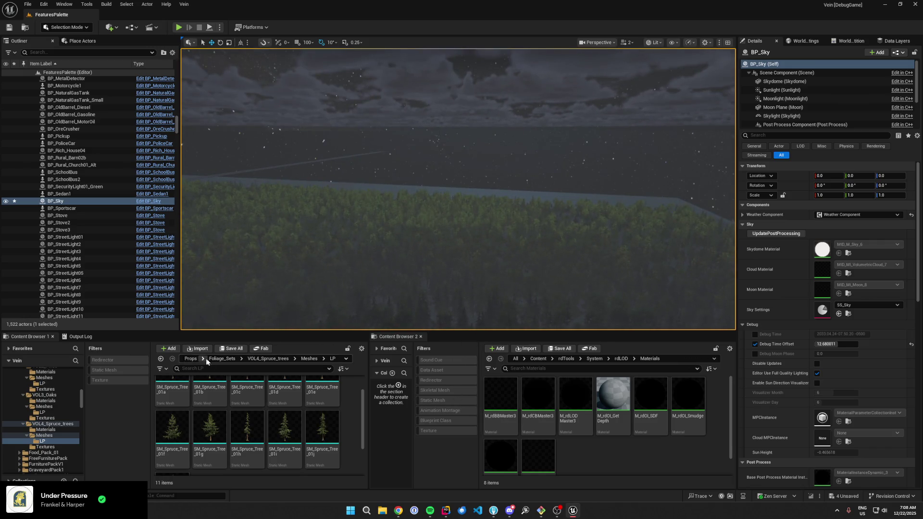
left_click(222, 358)
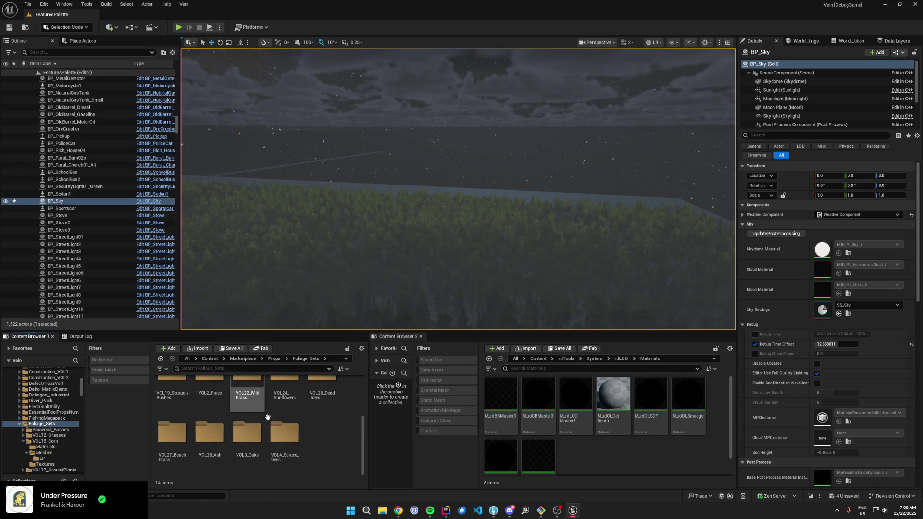
- Open SM_Ash_Tree_01a from the VOL28_Ash Meshes/LP folder
scroll(255, 409, "up", 3)
scroll(288, 430, "down", 1)
double_click(210, 447)
double_click(210, 397)
double_click(173, 395)
left_click(176, 397)
double_click(176, 397)
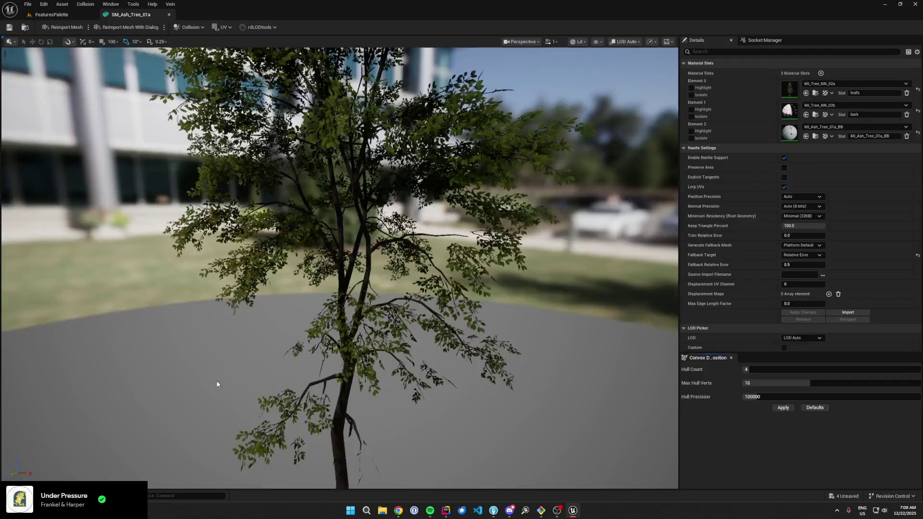
- Give MI_Ash_Tree_01a_BB the FoliageCard material as its parent, then return to FeaturesPalette
double_click(792, 127)
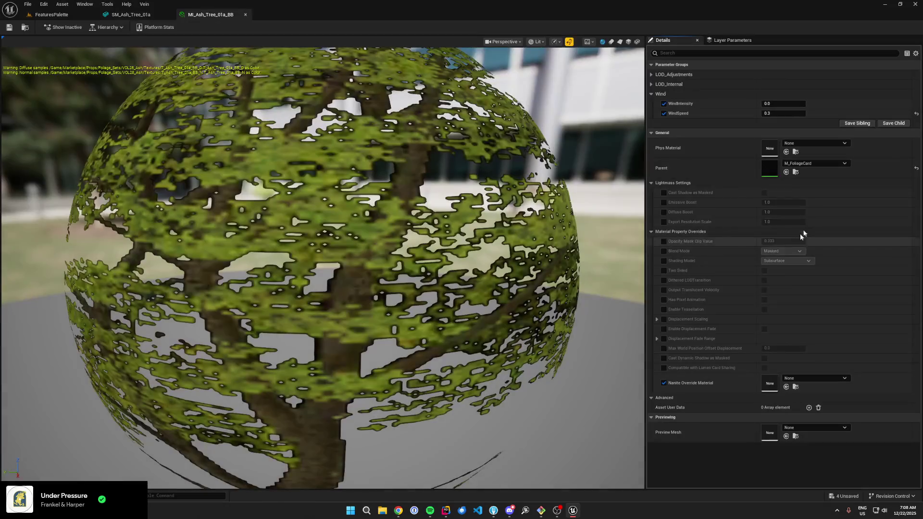
left_click(812, 165)
type("foliageca")
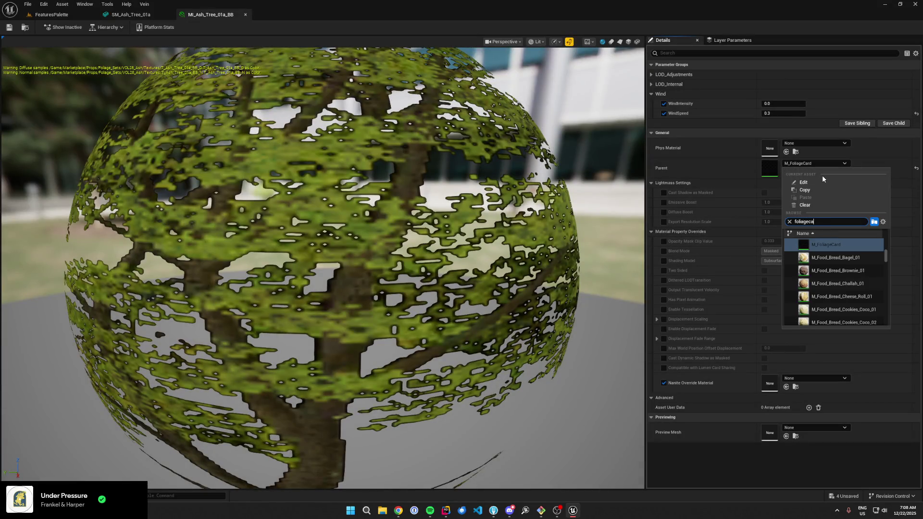
left_click(826, 245)
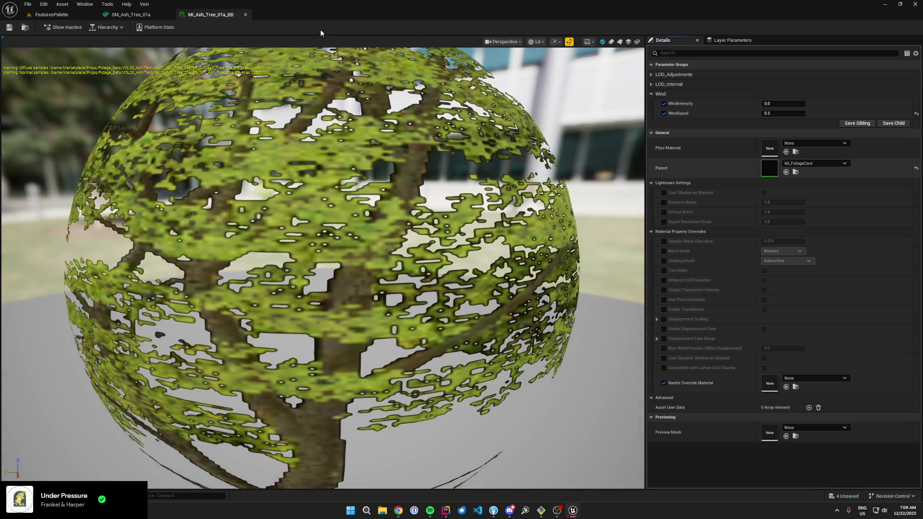
left_click(47, 15)
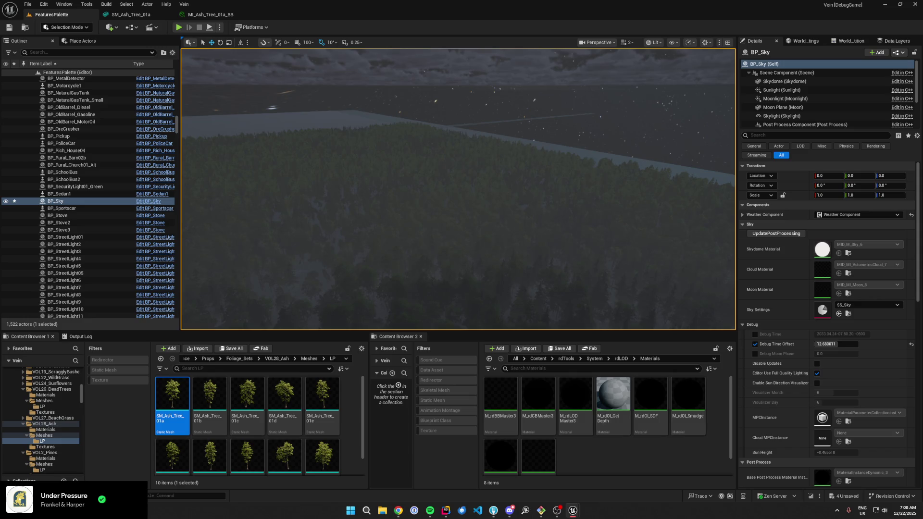
- Drag BP_Sky's Debug Time Offset negative for hazy daylight and fly over the forest
mouse_move(836, 344)
left_mouse_down()
mouse_move(793, 344)
mouse_move(813, 344)
left_mouse_up()
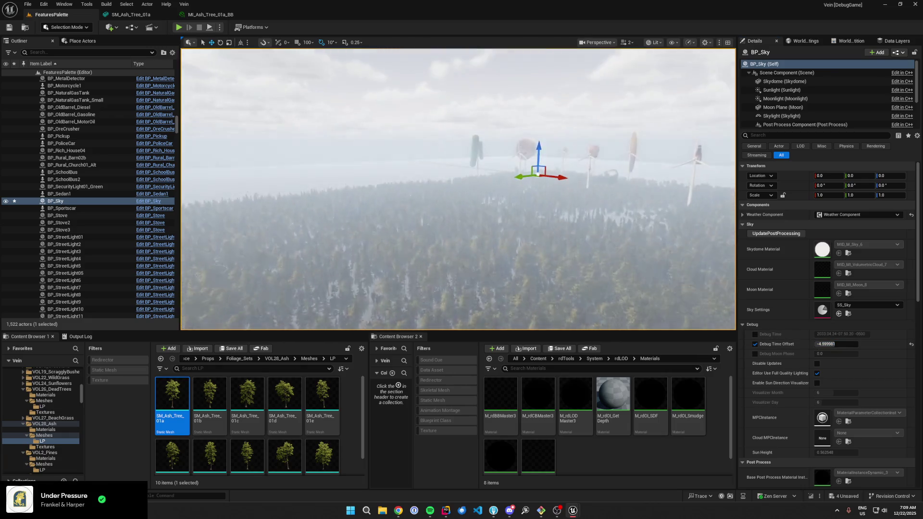
mouse_move(457, 192)
left_mouse_down()
mouse_move(500, 173)
mouse_move(504, 226)
mouse_move(461, 192)
left_mouse_up()
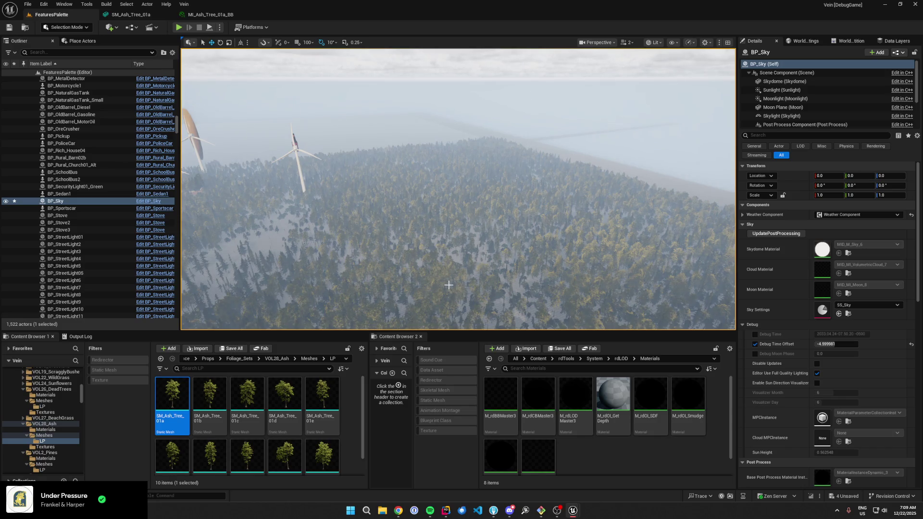
mouse_move(451, 285)
left_mouse_down()
mouse_move(442, 262)
mouse_move(452, 279)
left_mouse_up()
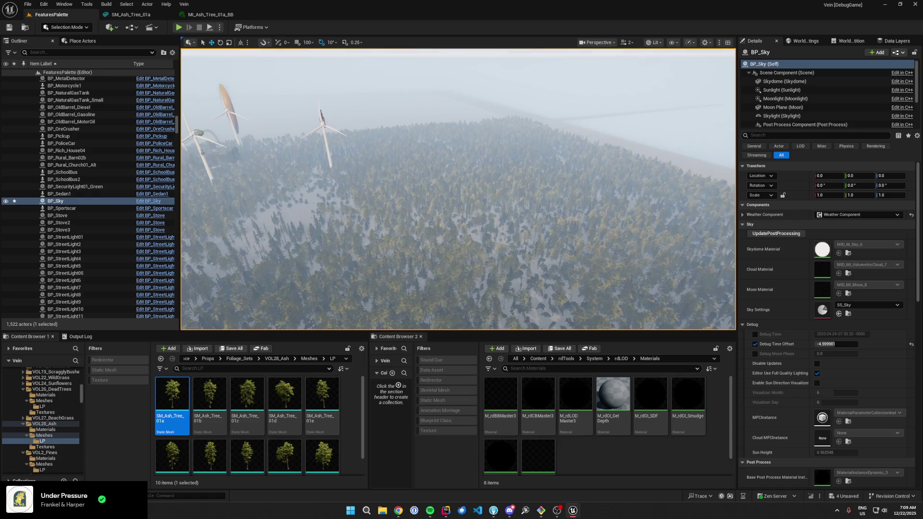
mouse_move(388, 237)
left_mouse_down()
mouse_move(388, 279)
mouse_move(429, 217)
left_mouse_up()
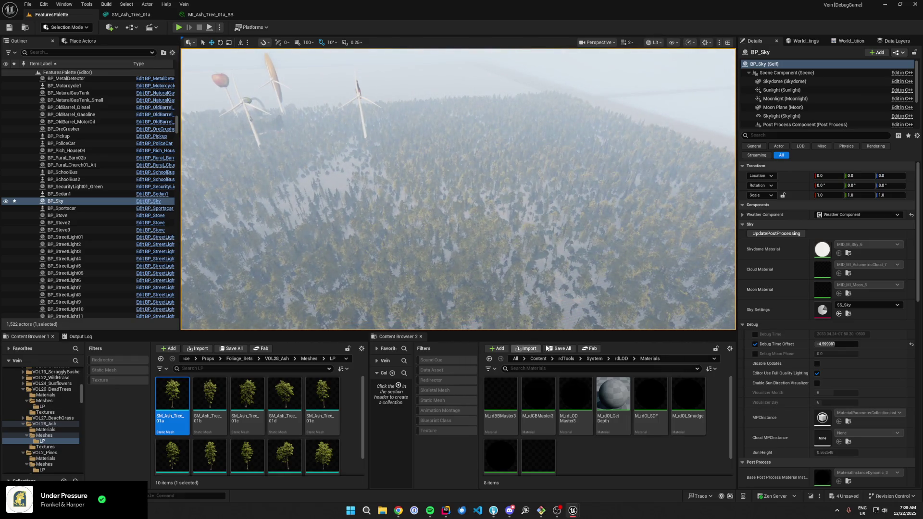
- Save all modified content, including BP_Sky and the changed foliage assets
left_click(567, 349)
left_click(526, 335)
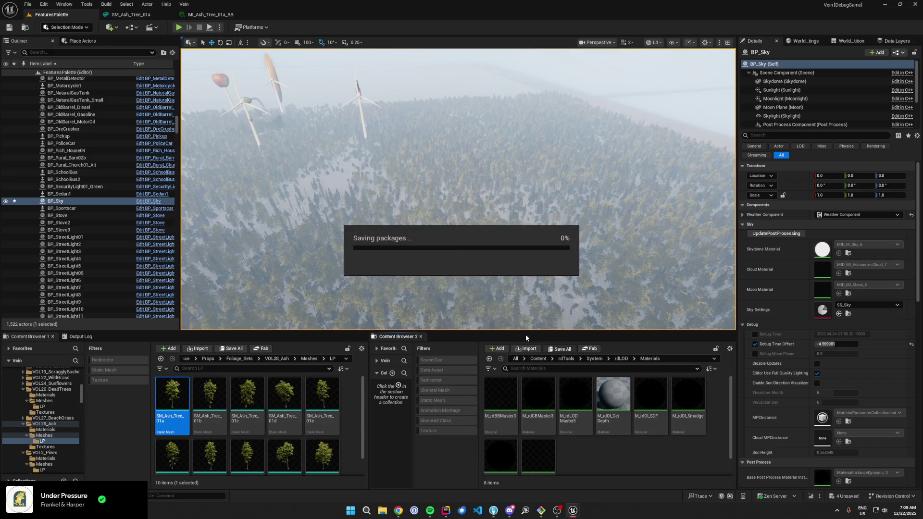
left_click(494, 511)
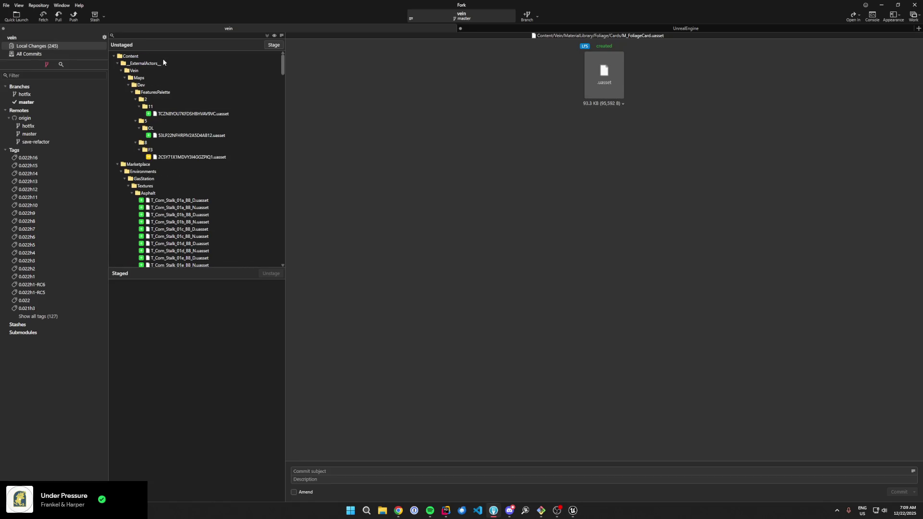
- Stage all 245 changed Content files and commit them with the subject 'foliage cards'
left_click(163, 57)
left_click(279, 43)
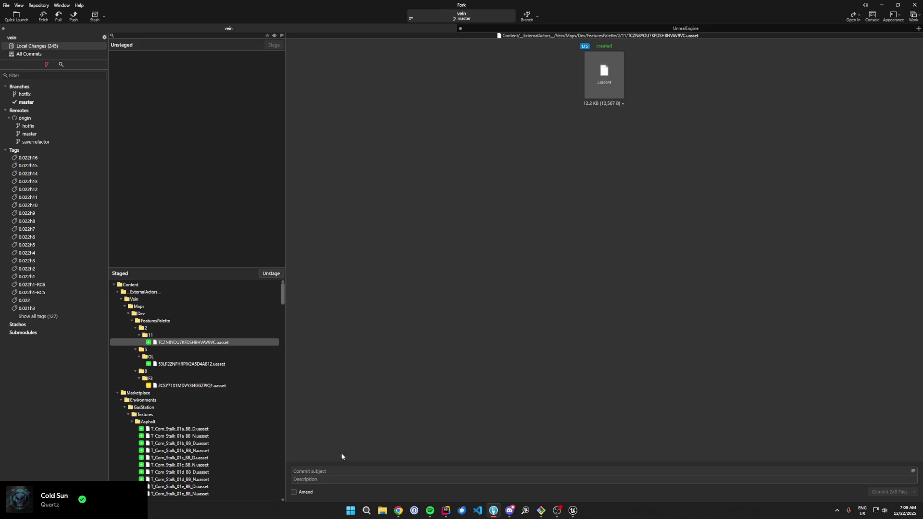
type("foliage cards")
key("ctrl+Return")
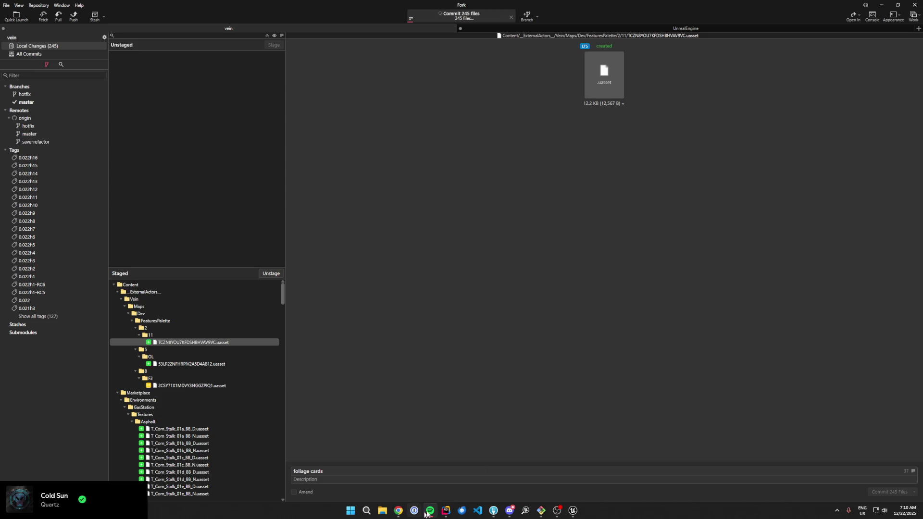
- Back in Unreal, dock the MI_FoliageCard editor into the main window and return to FeaturesPalette
mouse_move(573, 510)
left_click(543, 481)
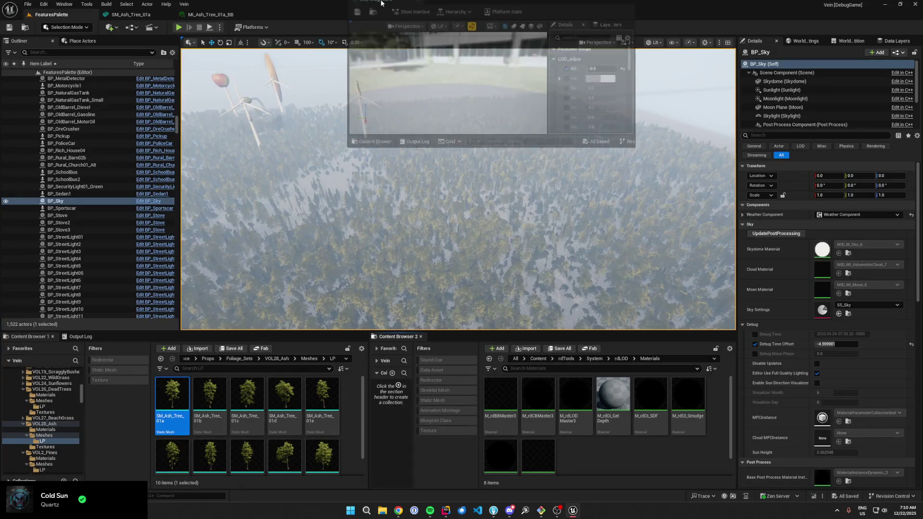
left_click_drag(375, 28, 375, 18)
left_click(36, 16)
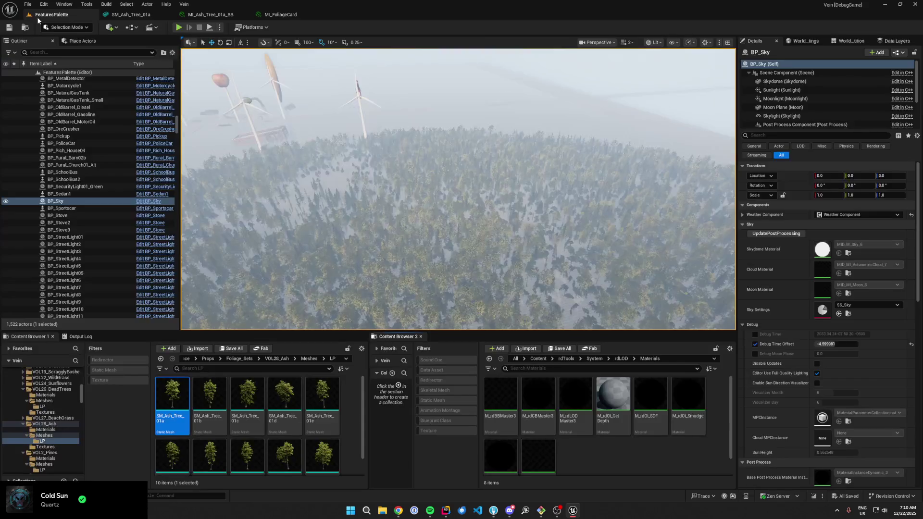
- Push the master branch to origin, then view the level's horizon in Unreal
left_click(493, 511)
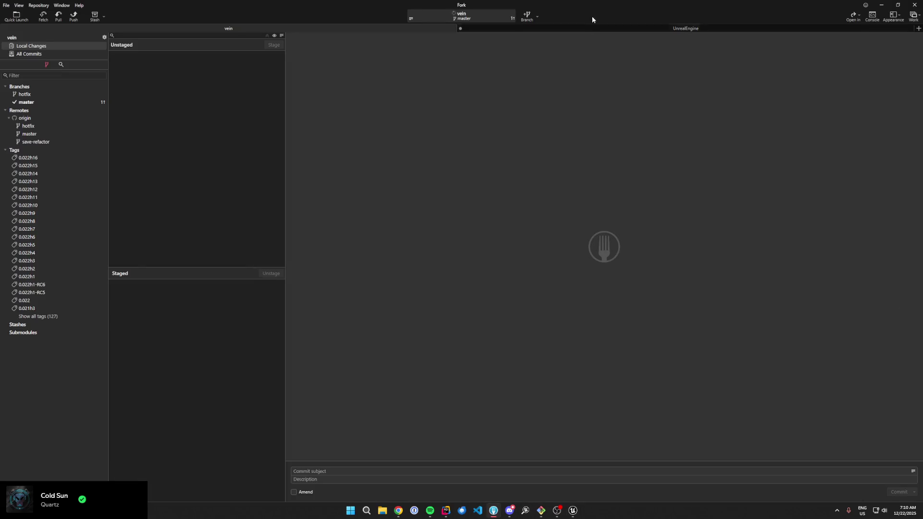
left_click(74, 19)
key("Return")
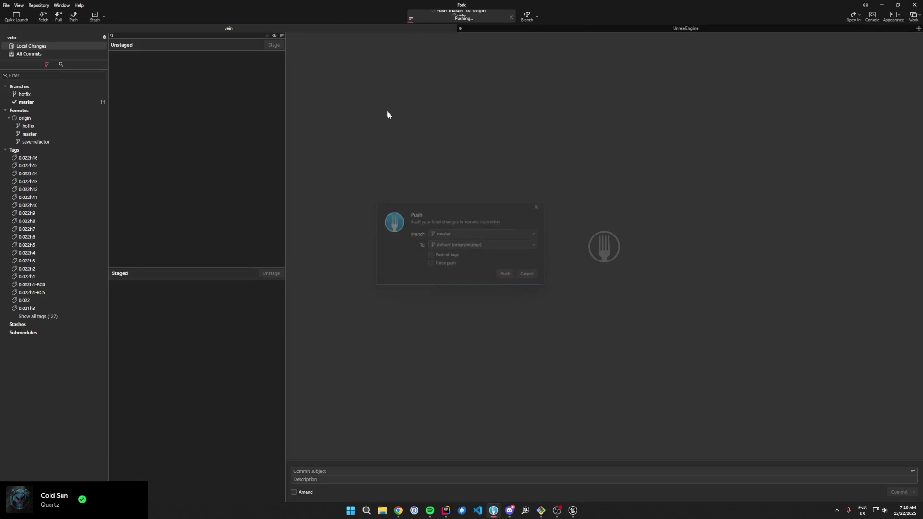
left_click(572, 511)
mouse_move(540, 217)
left_mouse_down()
mouse_move(540, 231)
mouse_move(534, 192)
mouse_move(534, 205)
mouse_move(500, 210)
mouse_move(481, 226)
mouse_move(430, 189)
mouse_move(423, 216)
mouse_move(423, 195)
left_mouse_up()
- Push the sky's Debug Time Offset toward night, then reset it to 0
scroll(428, 208, "up", 3)
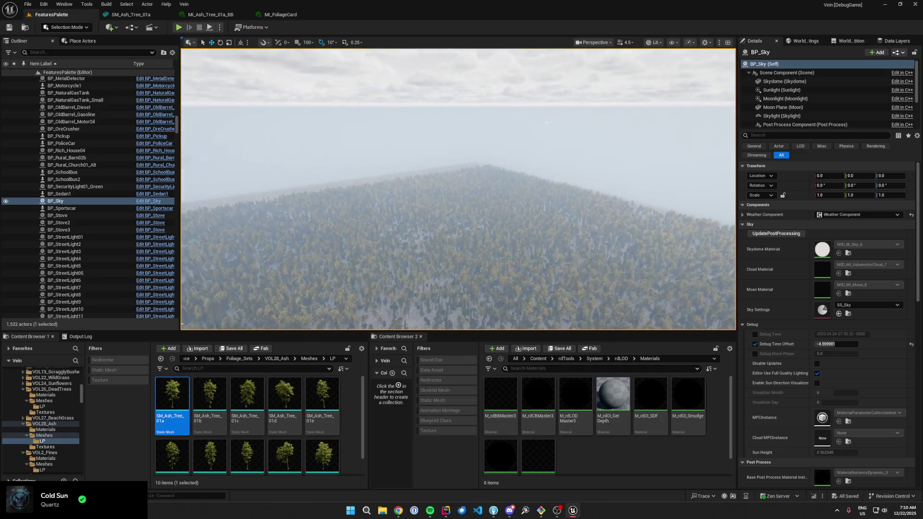
left_click_drag(835, 345, 871, 345)
key("Return")
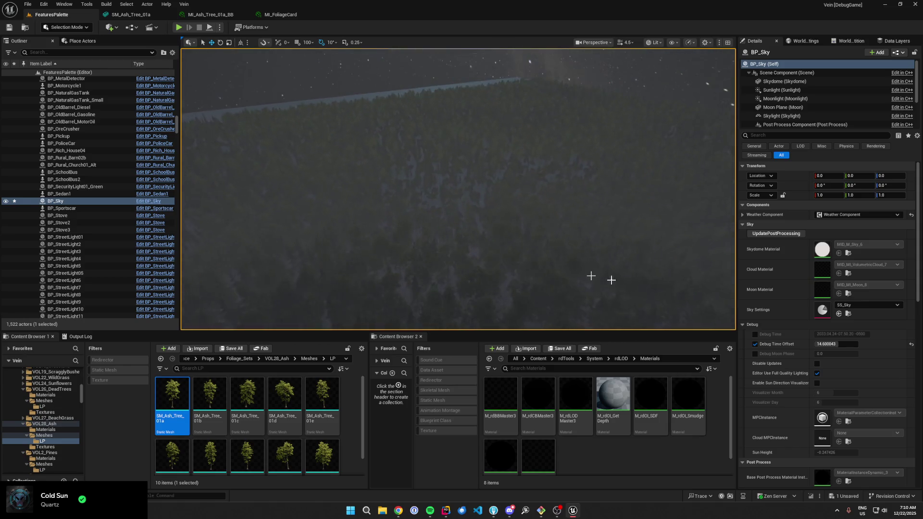
left_click(911, 345)
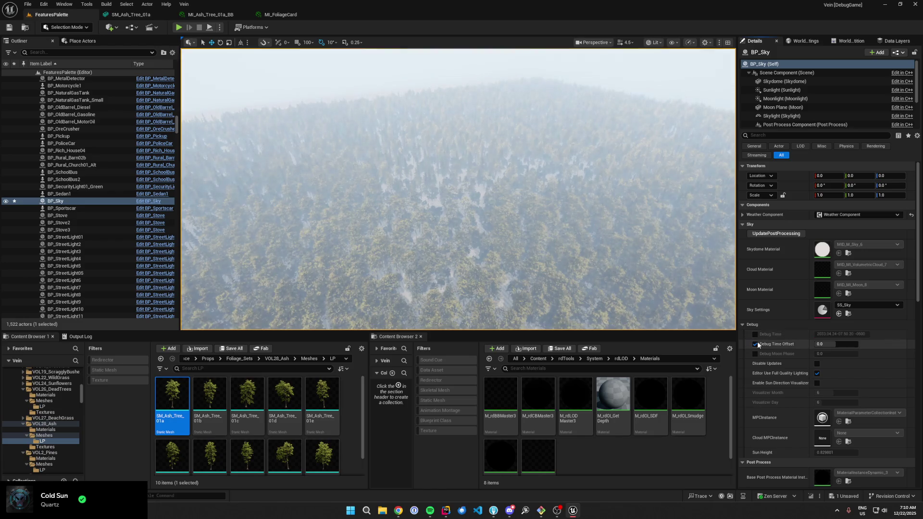
- Delete the FoliageCluster and FoliageVolume actors from the level and save the changes
left_click(541, 155)
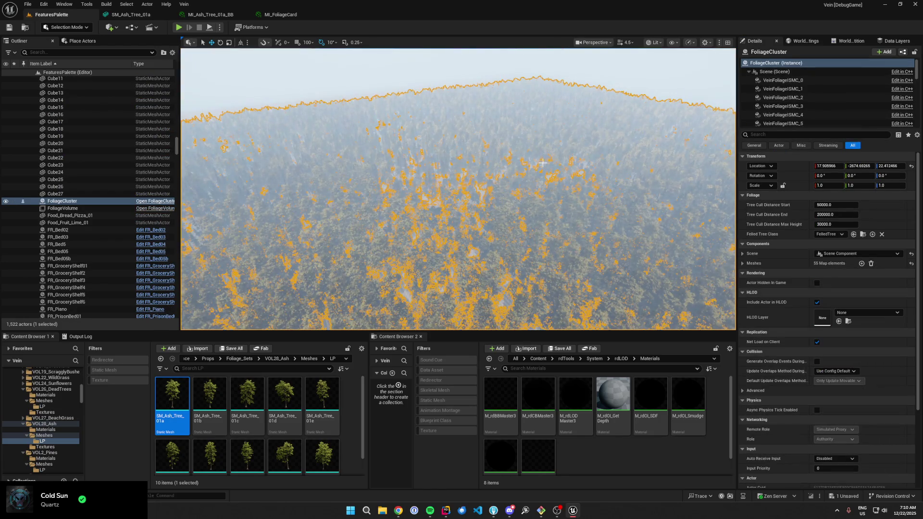
key("Delete")
left_click(534, 280)
left_click(76, 194)
left_click(75, 202)
key("Delete")
left_click(559, 349)
left_click(515, 338)
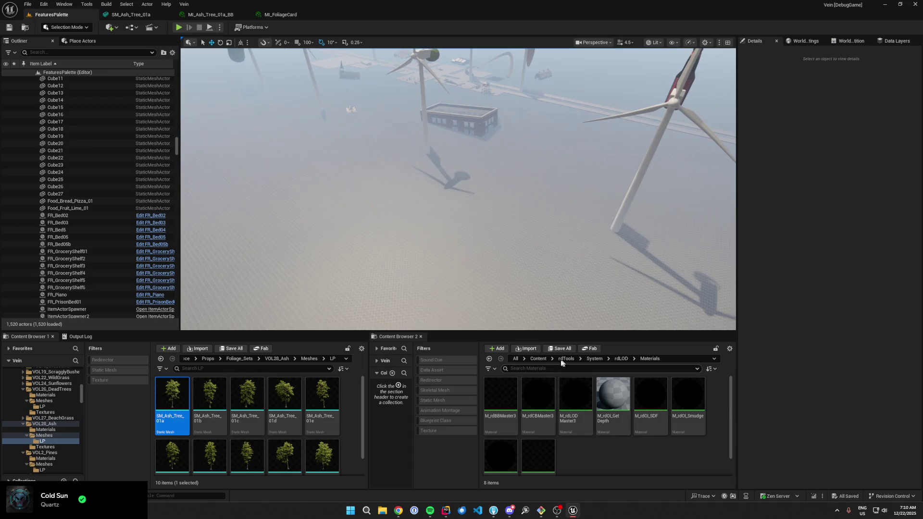
- Jump to the Vein folder in Content Browser 2, search 'thefarm', and open the TheFarm level
left_click(553, 359)
left_click(572, 476)
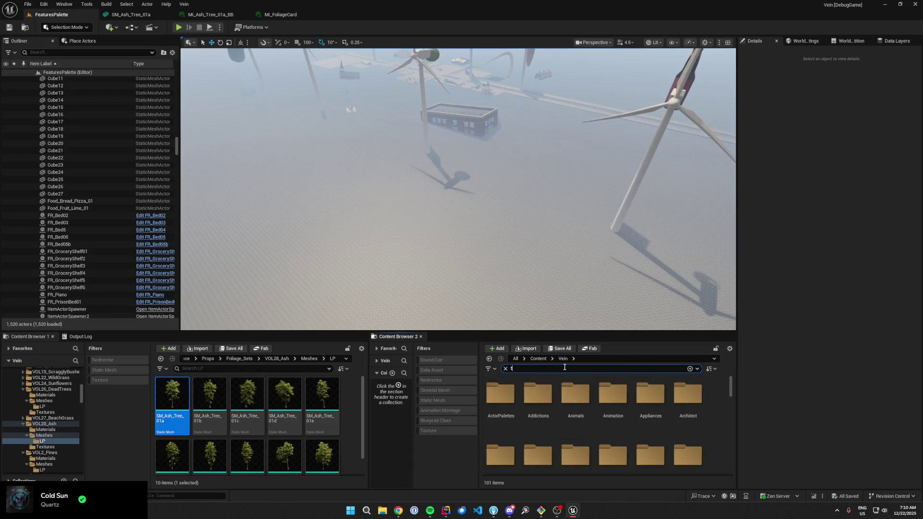
type("hefarm")
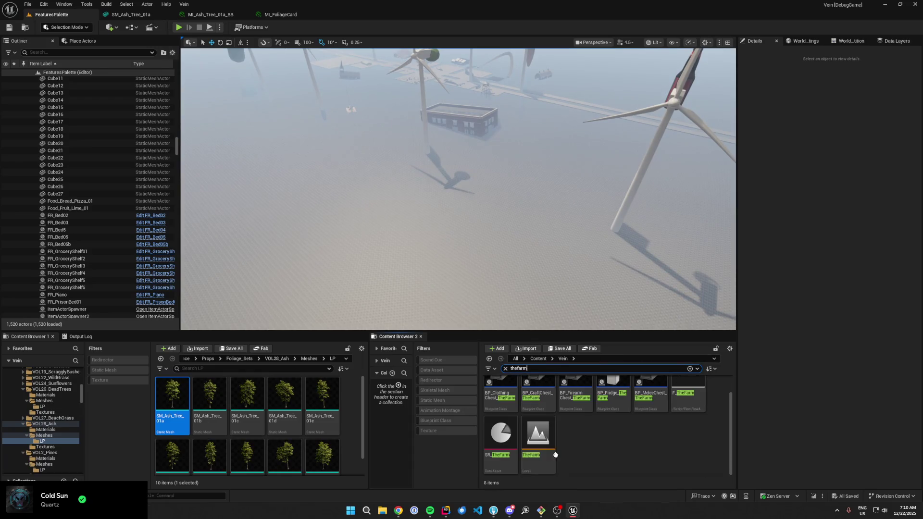
double_click(554, 455)
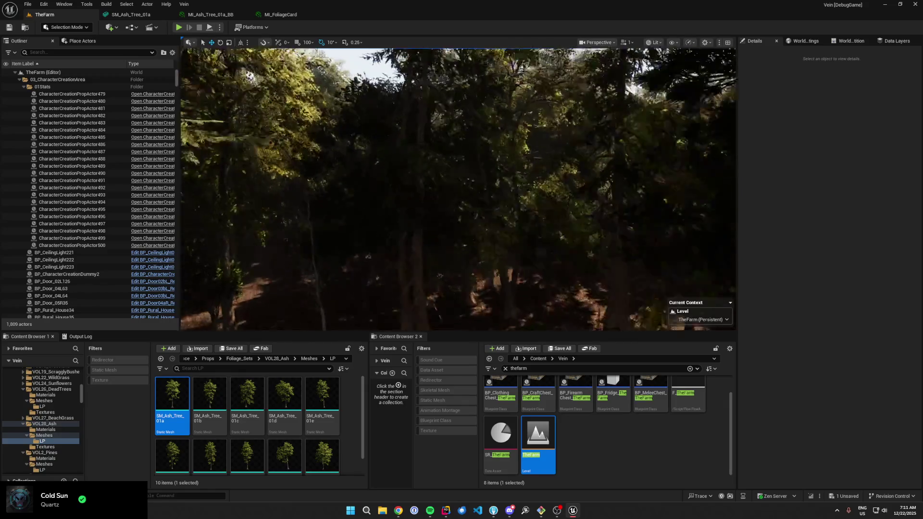
- On BP_Sky, try debug dates in January 2033 and 2034, then reset and disable the time override
scroll(458, 189, "up", 3)
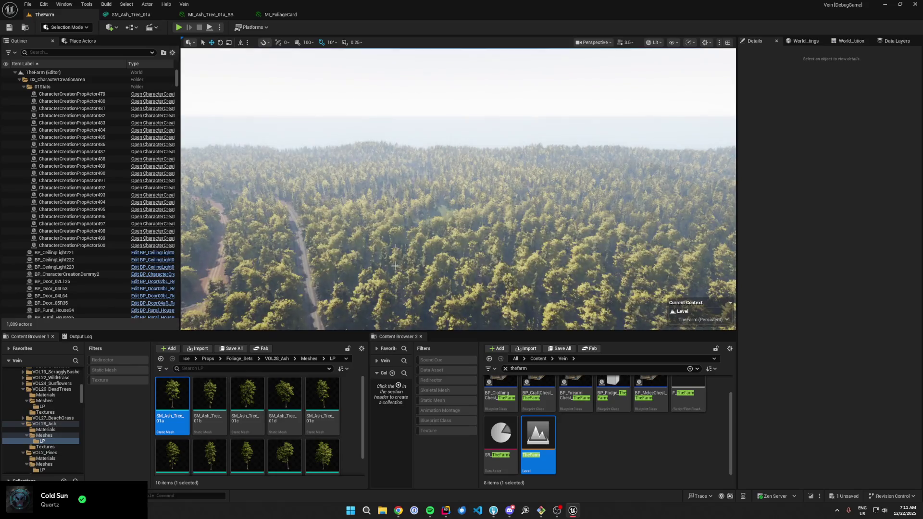
left_click(456, 82)
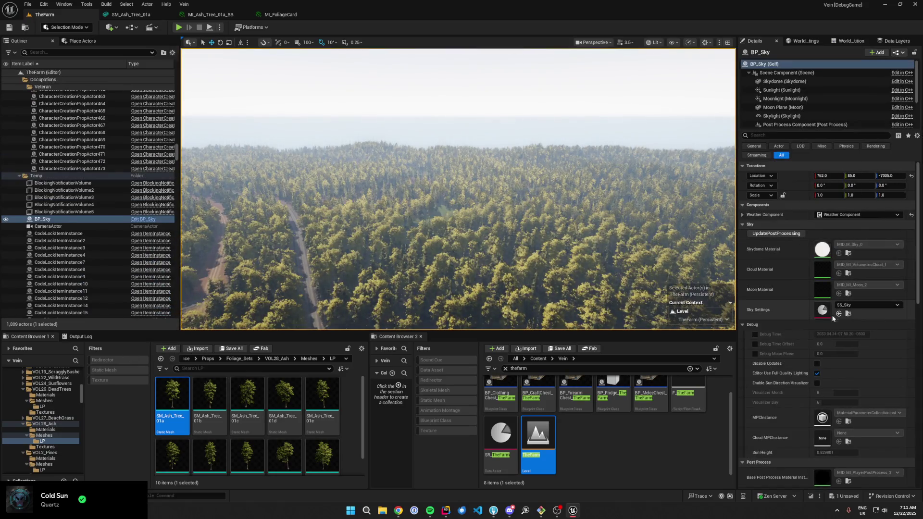
left_click(755, 334)
left_click(824, 335)
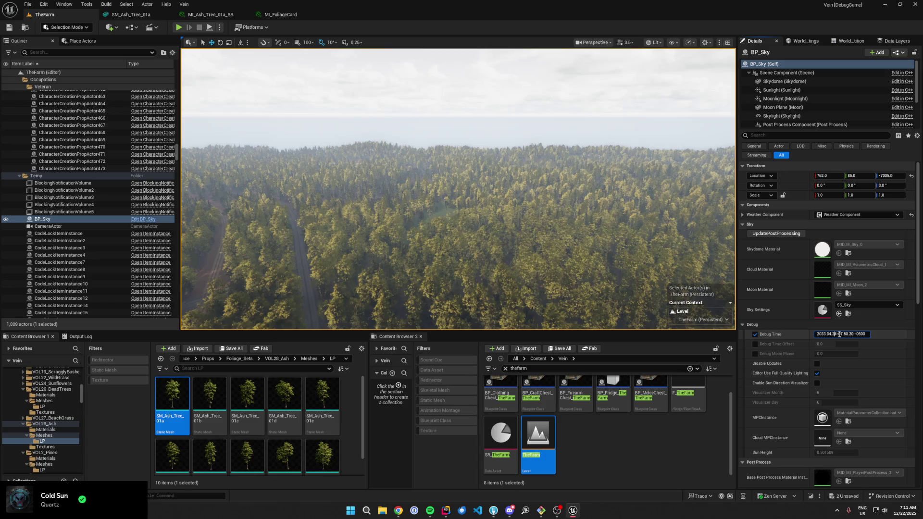
key("Return")
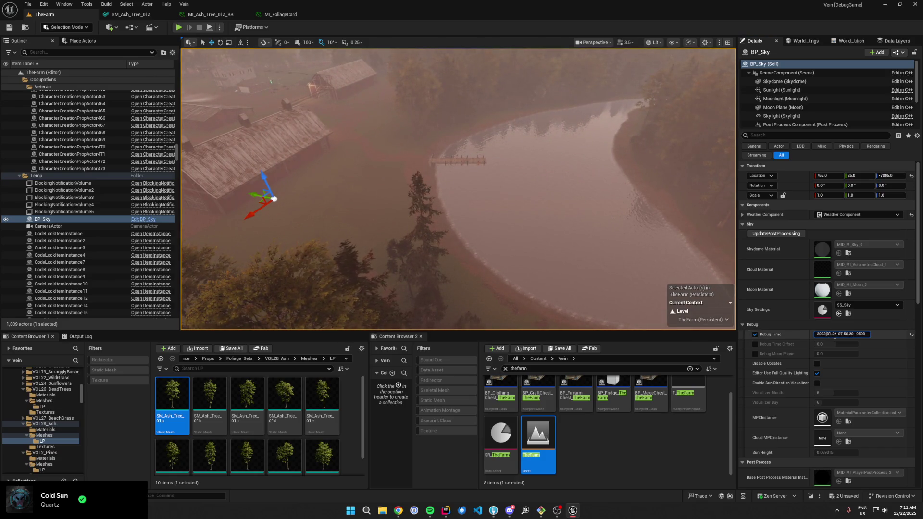
key("Return")
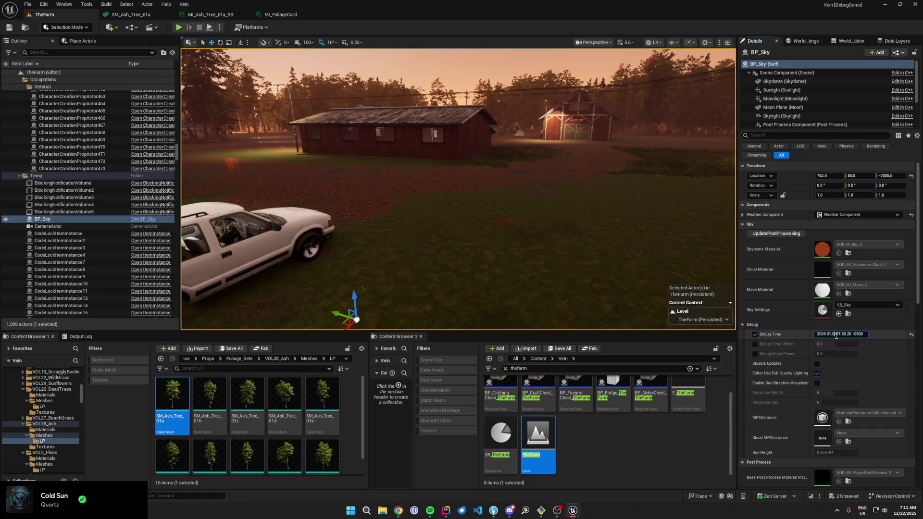
left_click(912, 335)
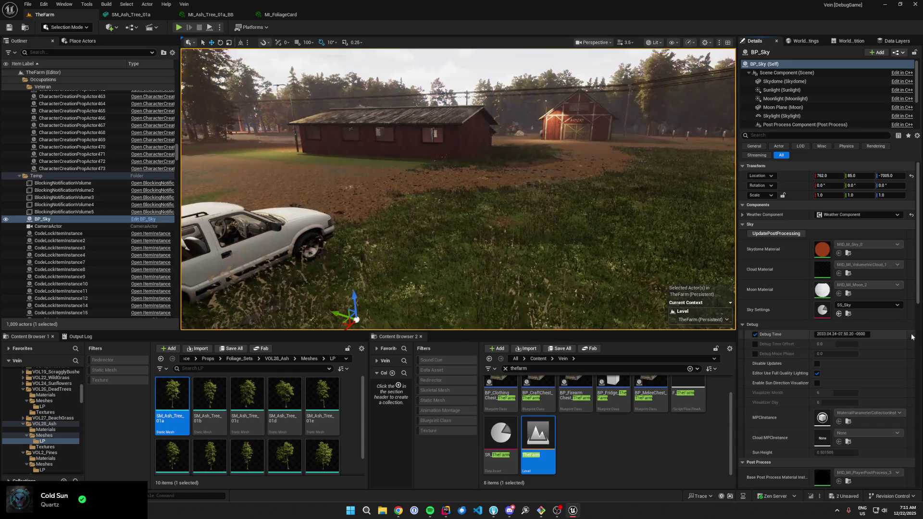
left_click(755, 334)
- Save the level, then enable the Weather Component's Override State at -10 Temperature and switch it off
scroll(785, 96, "down", 2)
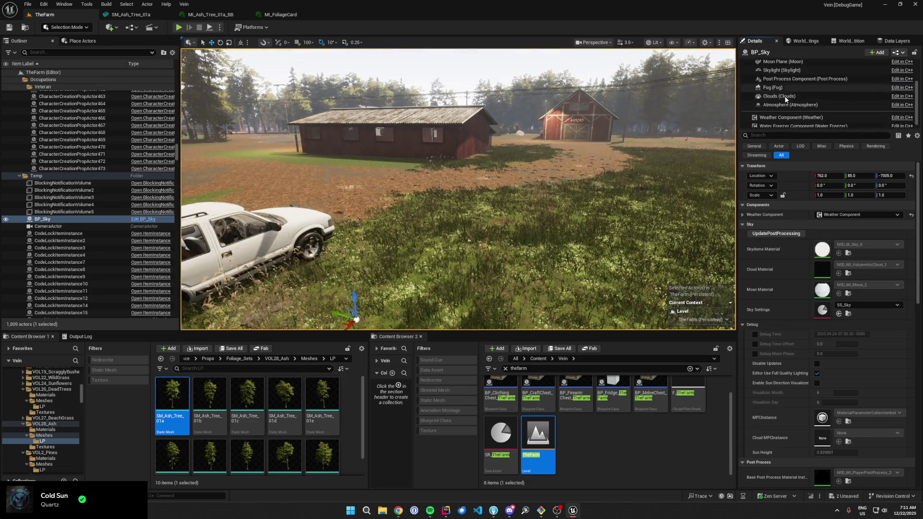
left_click(794, 114)
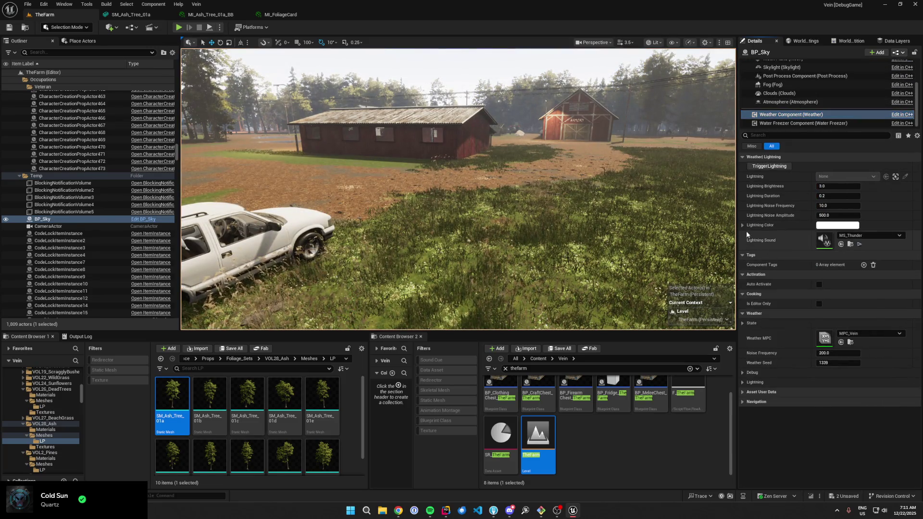
key("ctrl+s")
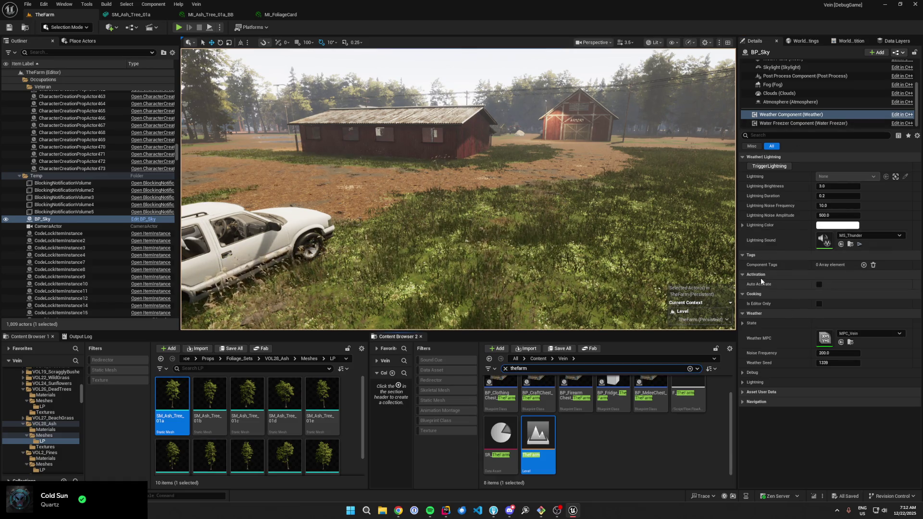
left_click(744, 371)
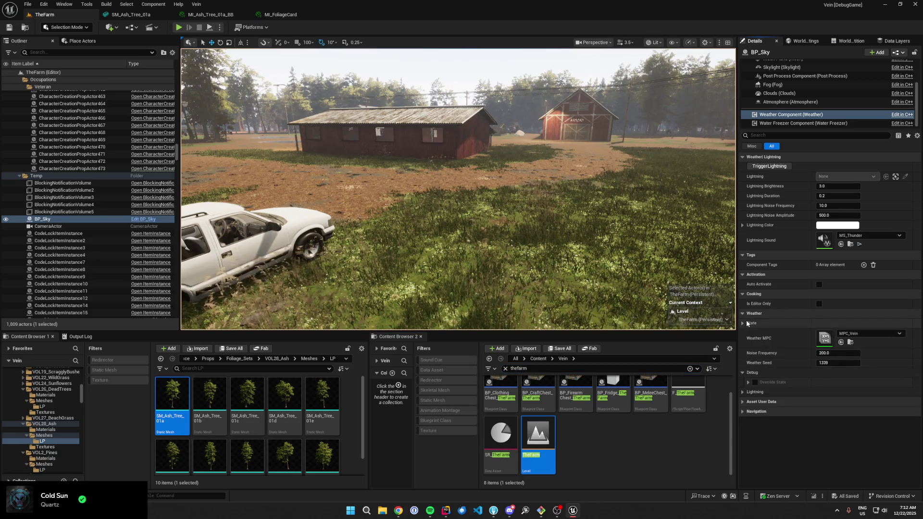
left_click(748, 382)
left_click(756, 383)
left_click(831, 412)
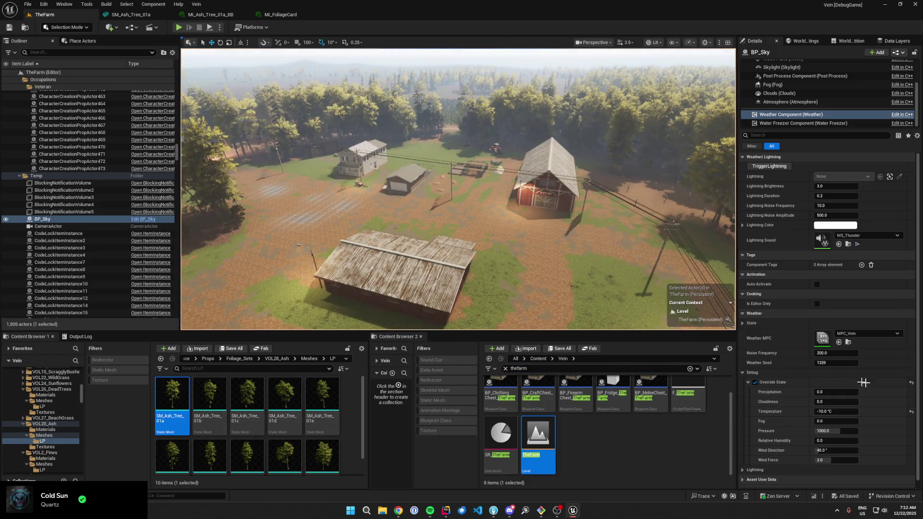
left_click(756, 383)
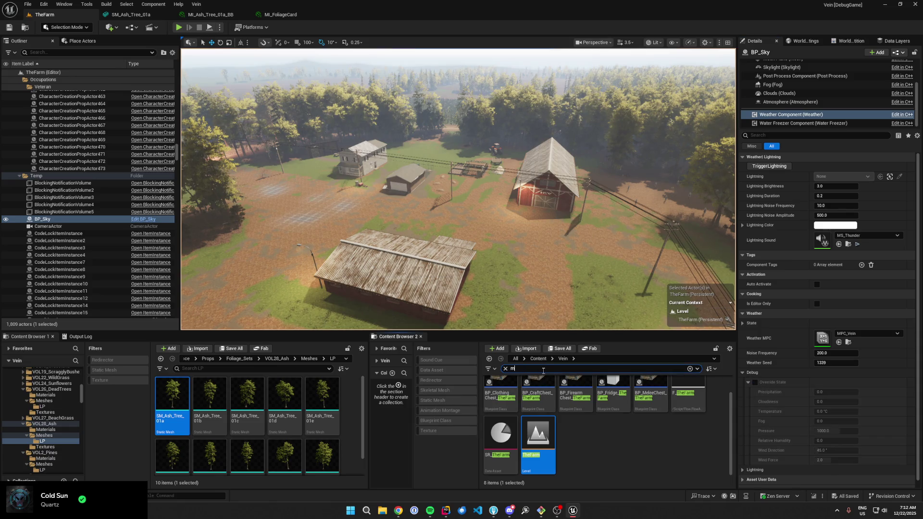
- Open MPC_Vein in a floating window, then return to TheFarm and select a forest FoliageCluster
type("n")
double_click(507, 399)
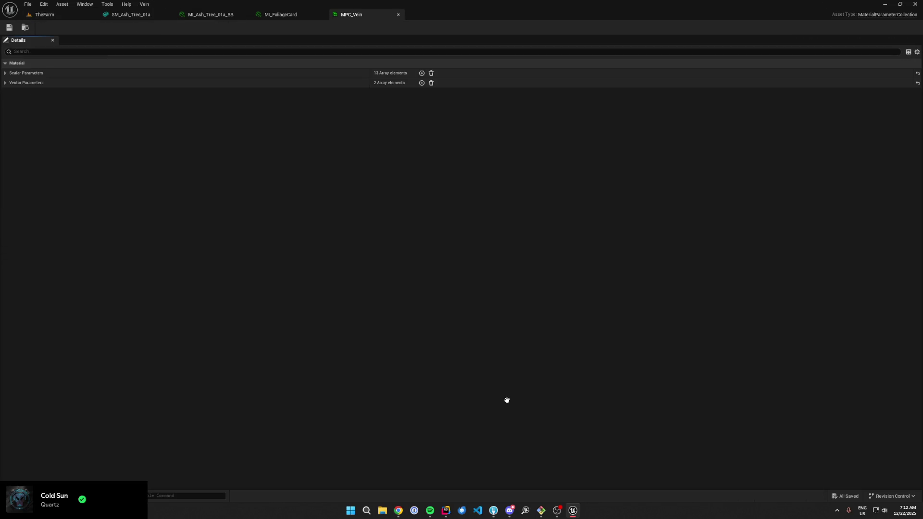
mouse_move(351, 14)
left_mouse_down()
mouse_move(379, 51)
mouse_move(405, 63)
left_mouse_up()
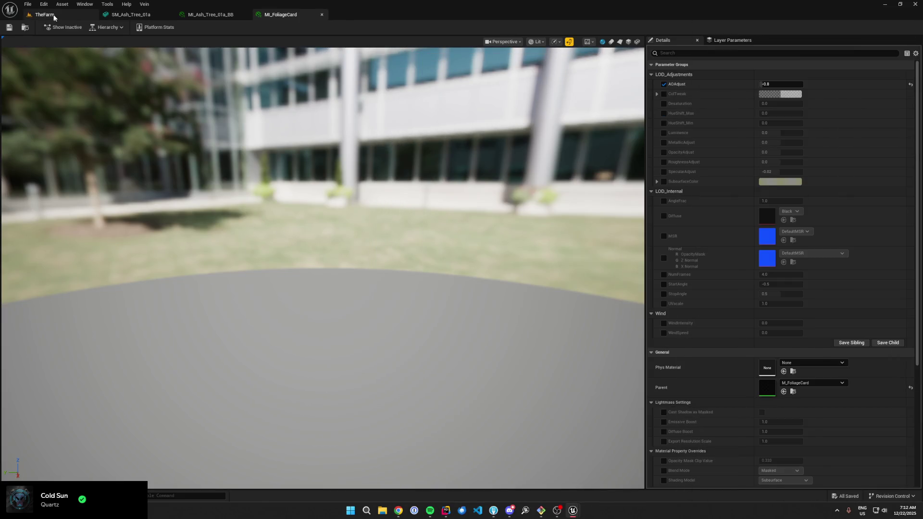
left_click(54, 17)
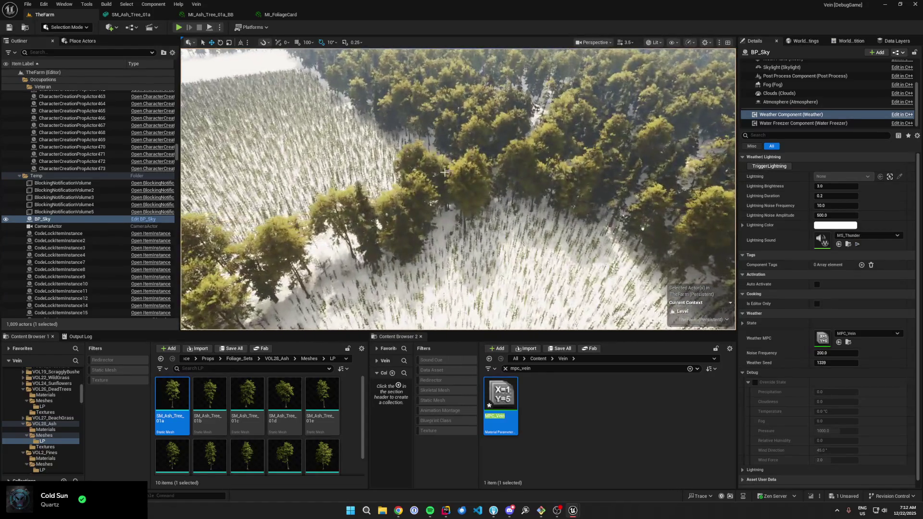
left_click(457, 189)
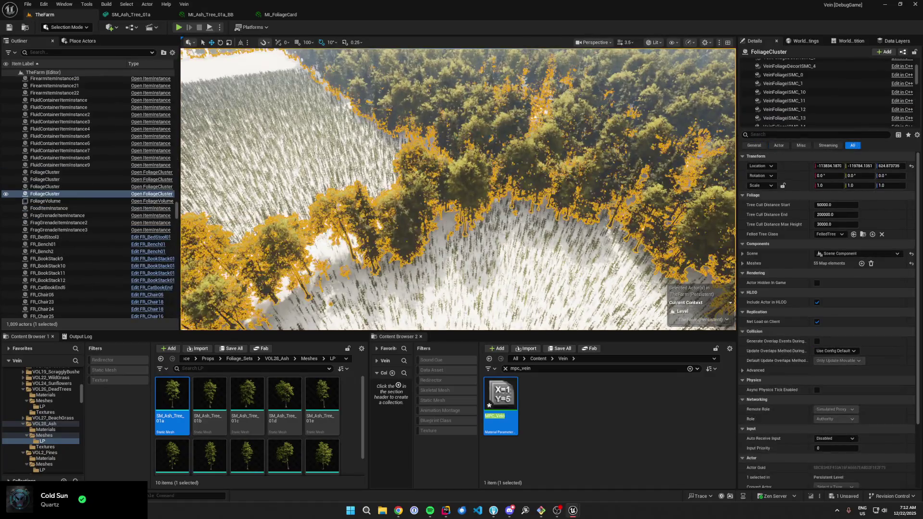
- Open the VOL28_Ash Materials folder in the first content browser
left_click(273, 360)
left_click(285, 358)
double_click(171, 394)
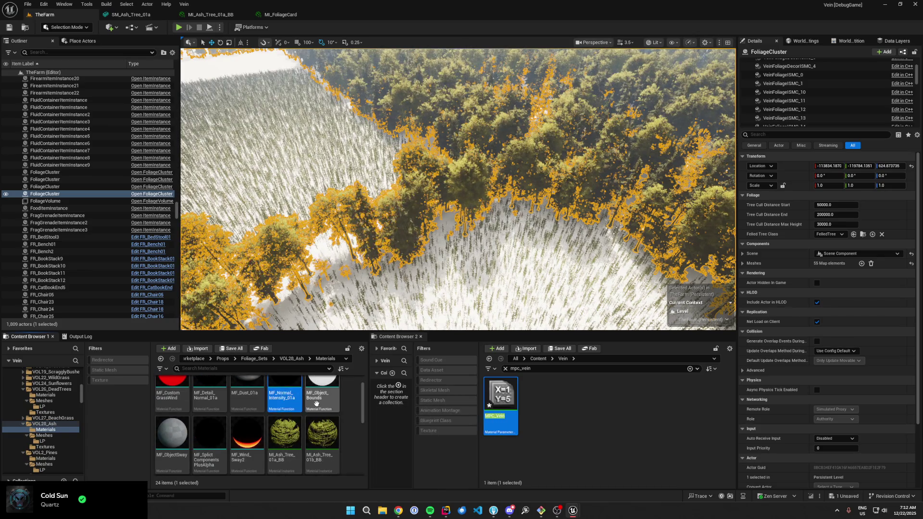
- Clear the mpc_vein search in Content Browser 2 and select the MaterialLibrary folder
scroll(317, 403, "up", 1)
left_click(504, 369)
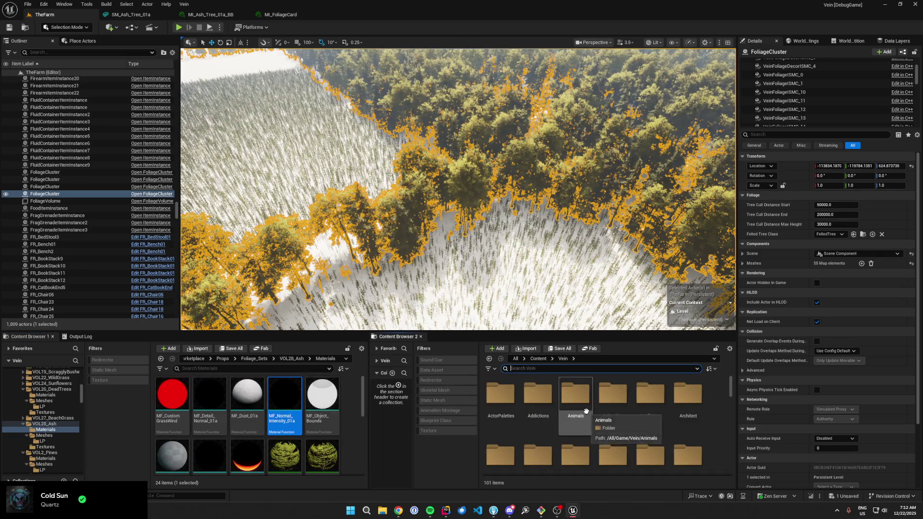
scroll(670, 419, "down", 10)
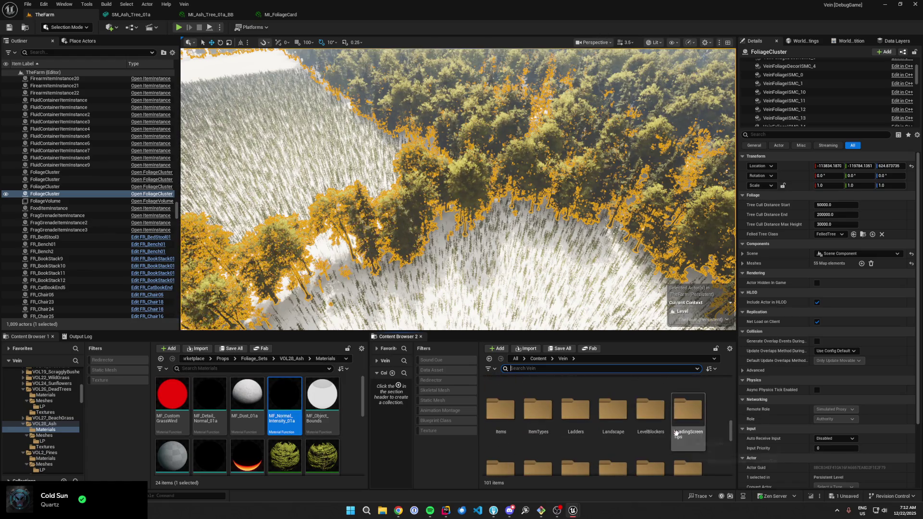
scroll(671, 421, "down", 2)
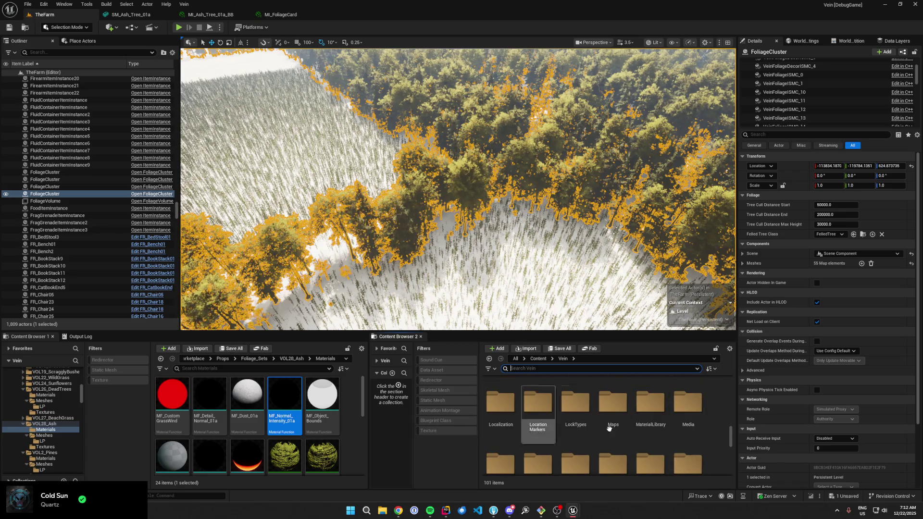
scroll(631, 428, "down", 1)
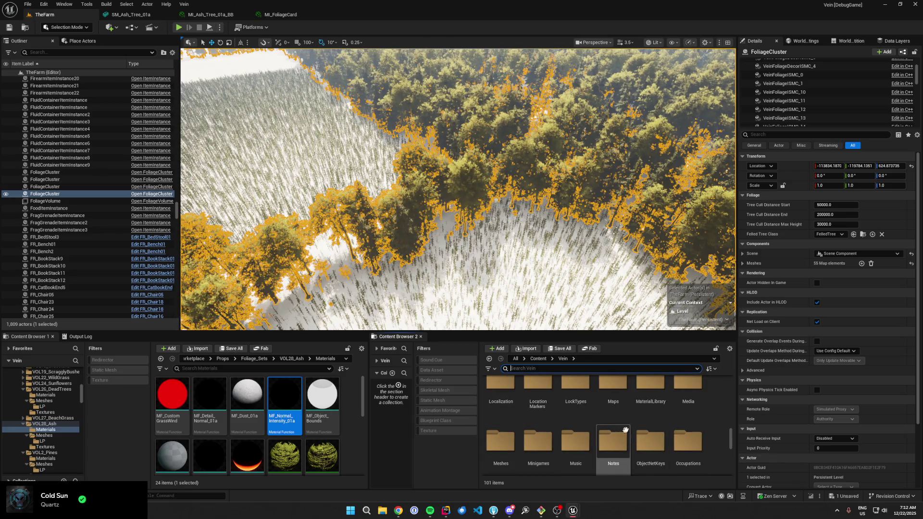
left_click(651, 397)
- Browse Content Browser 2 through Marketplace > Props > Foliage_Sets to VOL28_Ash/Materials
left_click(539, 359)
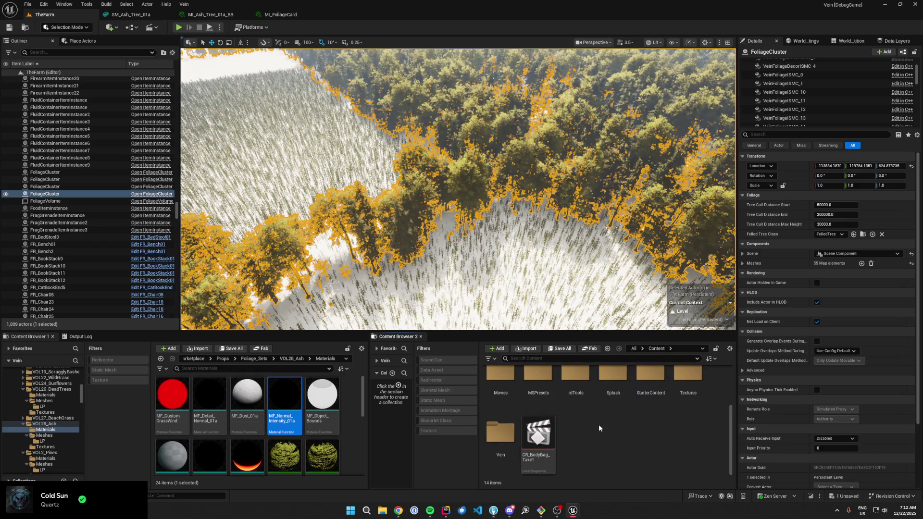
double_click(620, 401)
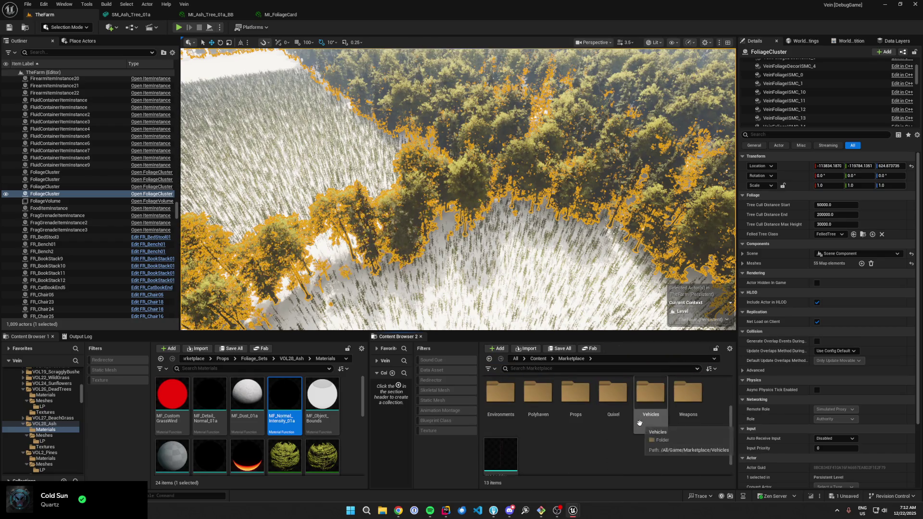
double_click(611, 401)
scroll(624, 411, "down", 2)
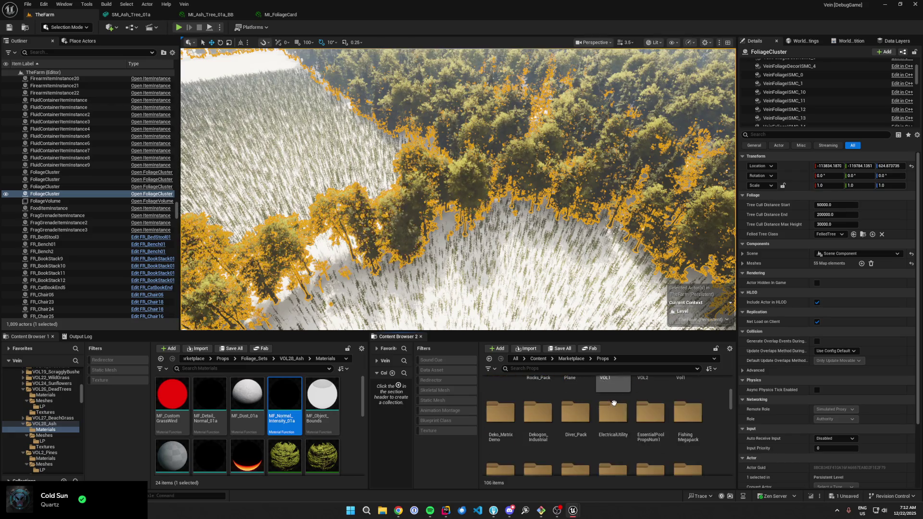
scroll(608, 435, "down", 3)
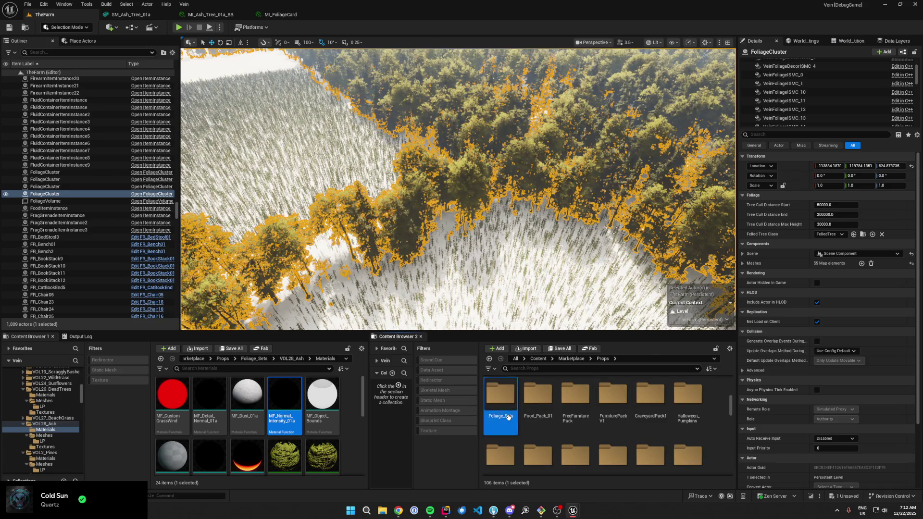
double_click(500, 399)
scroll(510, 423, "down", 2)
scroll(594, 437, "up", 1)
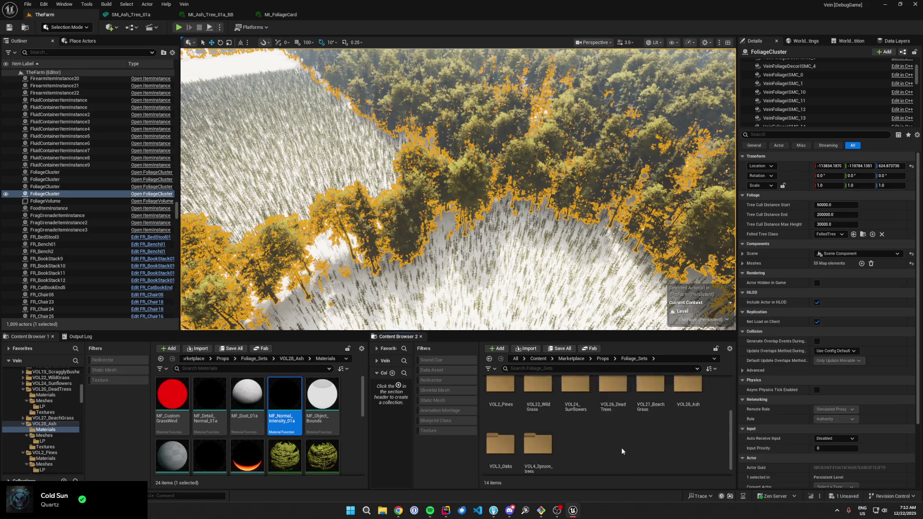
double_click(677, 404)
double_click(500, 397)
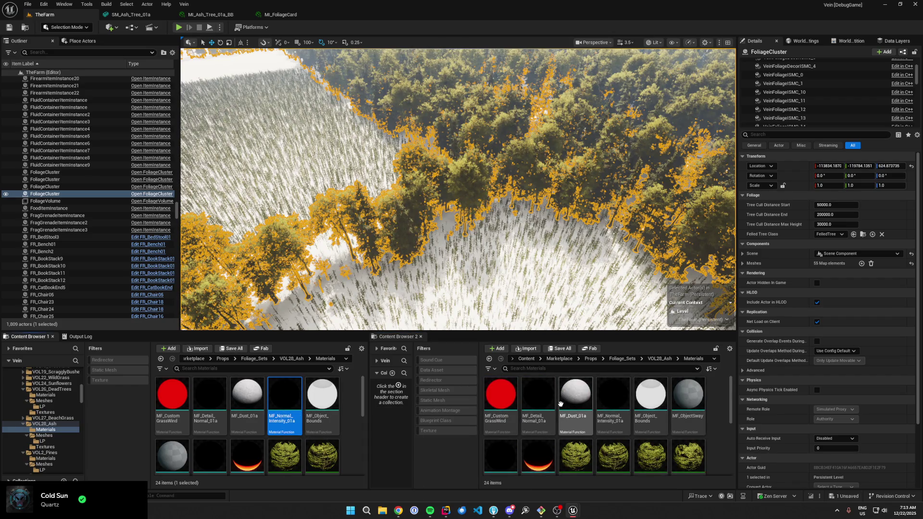
mouse_move(580, 403)
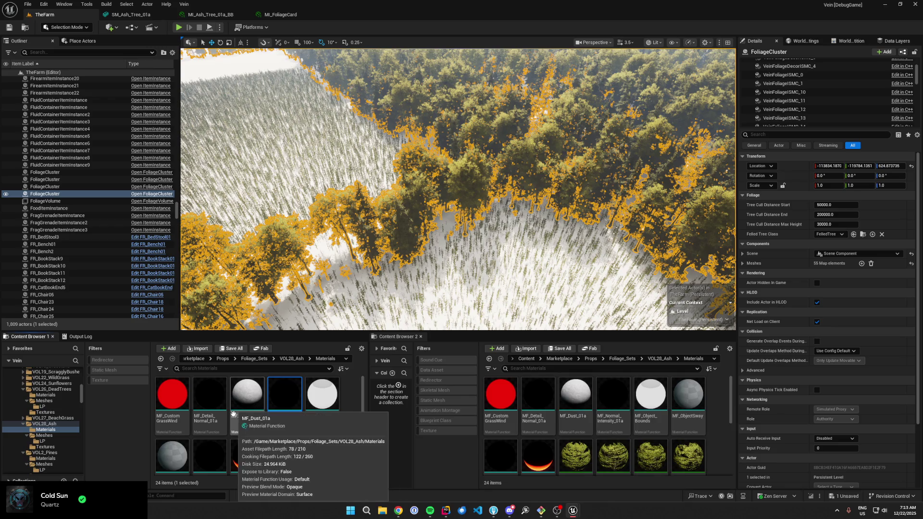
- In the first browser, open VOL4_Spruce_trees/Materials and select its MF_Object_Bounds function
left_click(264, 365)
scroll(309, 427, "down", 1)
left_click(290, 463)
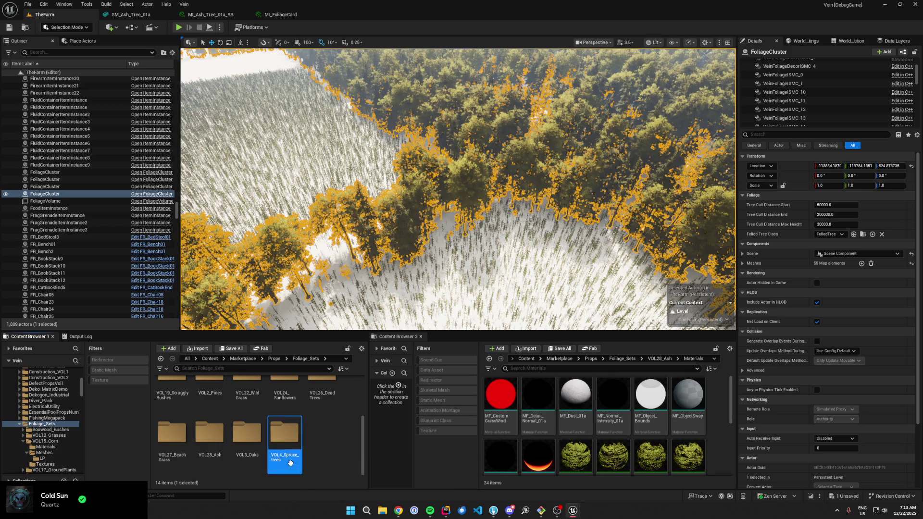
double_click(290, 463)
double_click(172, 404)
mouse_move(301, 419)
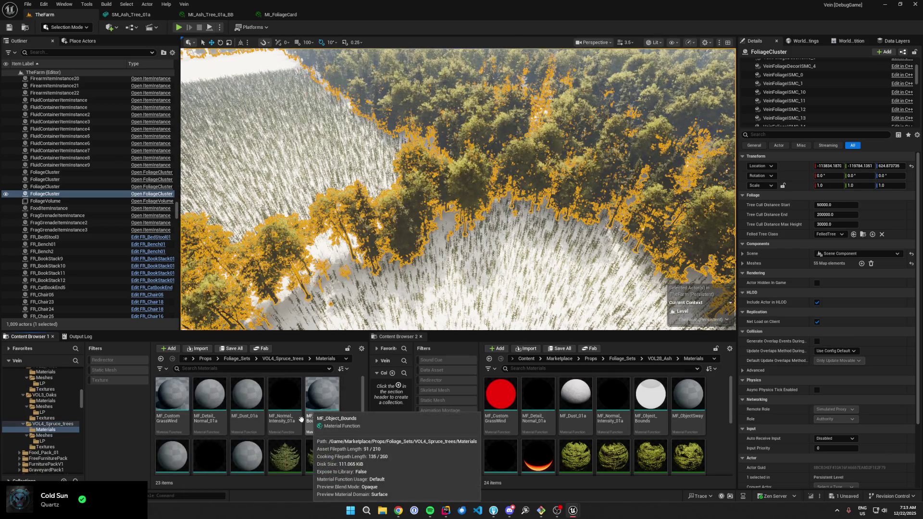
scroll(332, 418, "down", 1)
mouse_move(332, 418)
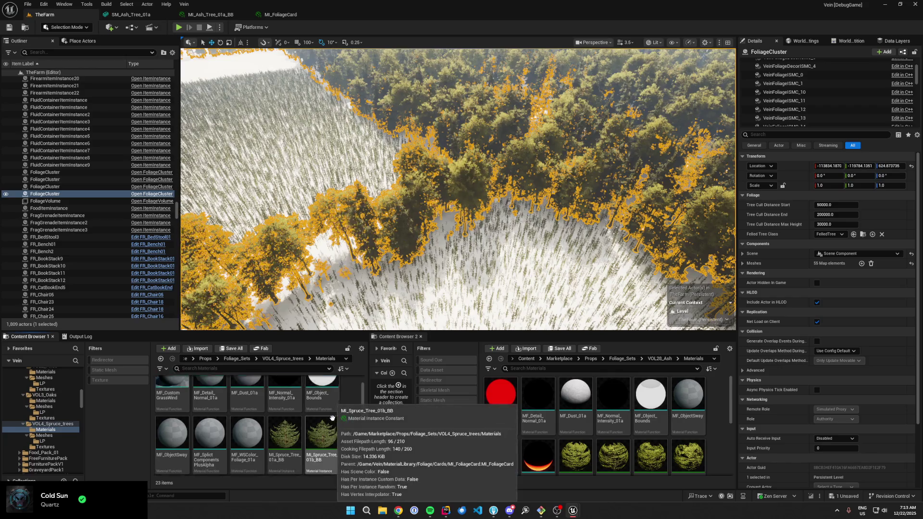
scroll(333, 417, "up", 1)
left_click(334, 411)
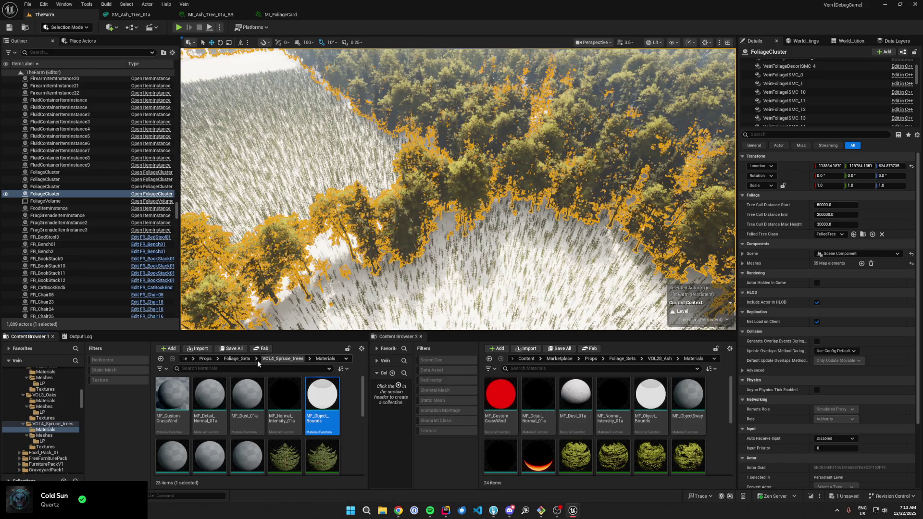
left_click(243, 359)
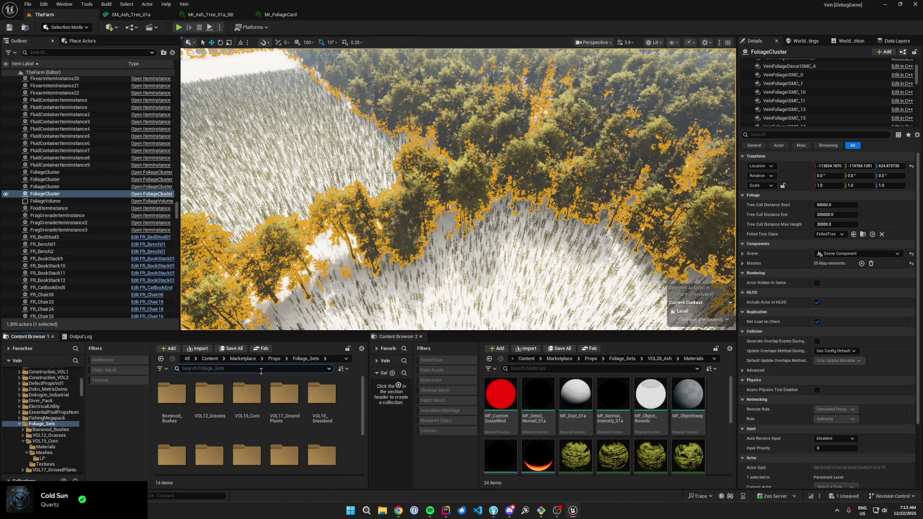
- Search MF_Object_Bounds across the foliage sets and delete every copy except the first
type("mf_object_bounds")
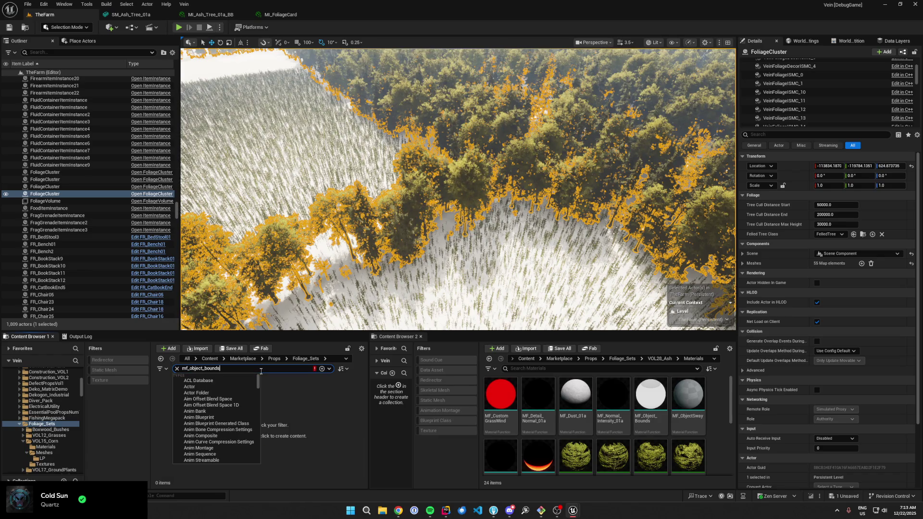
key("Return")
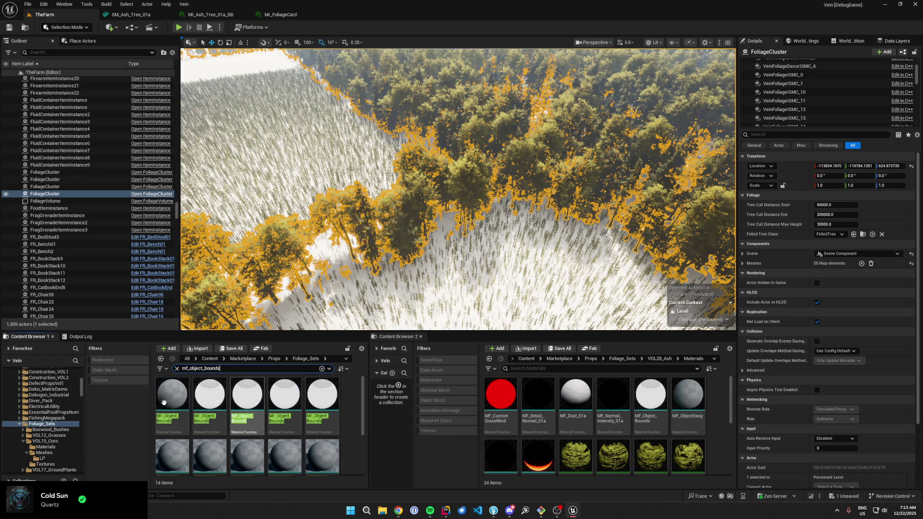
scroll(273, 440, "down", 2)
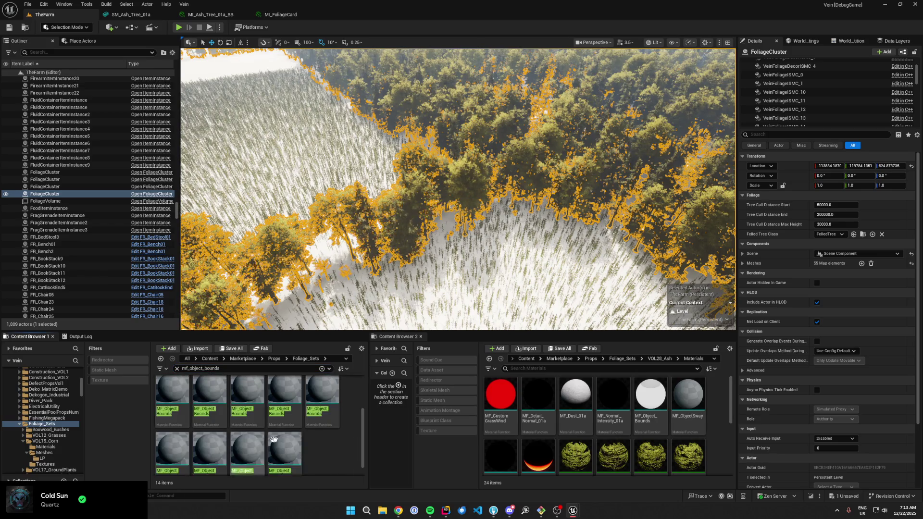
scroll(284, 436, "up", 2)
key("ctrl+a")
left_click(171, 399, "ctrl")
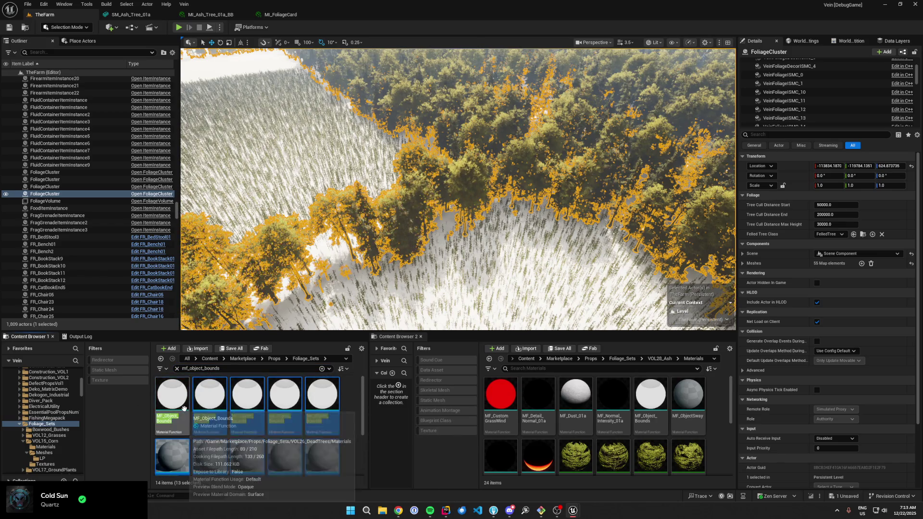
key("Delete")
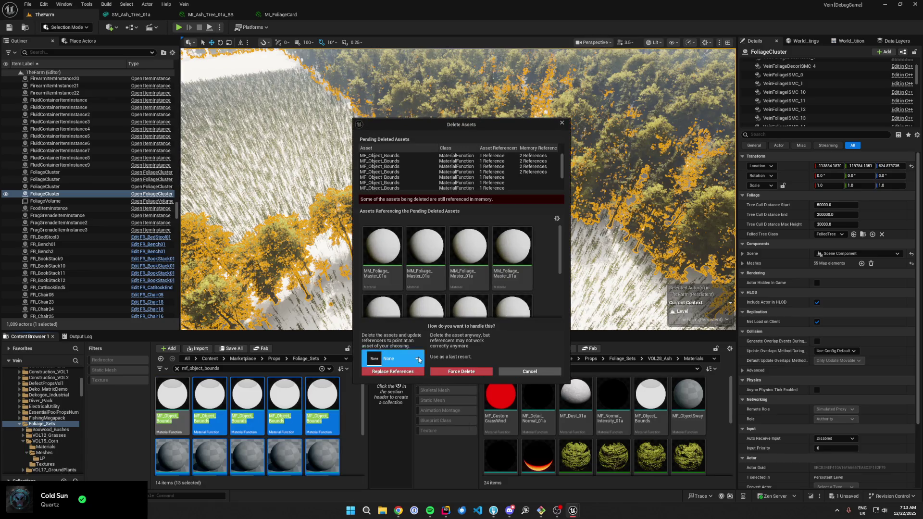
- Pick one MF_Object_Bounds as the replacement and confirm Replace References for the deleted duplicates
left_click(418, 359)
type("mf_object_bounds")
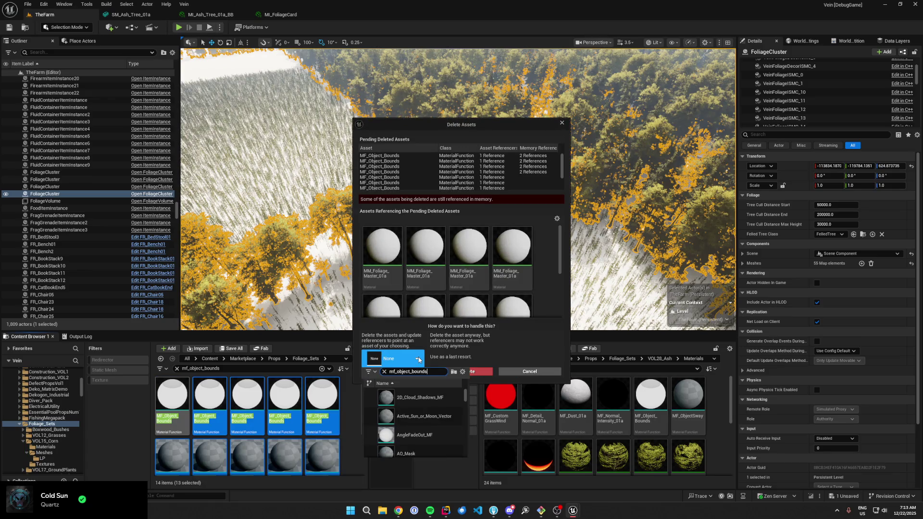
mouse_move(423, 400)
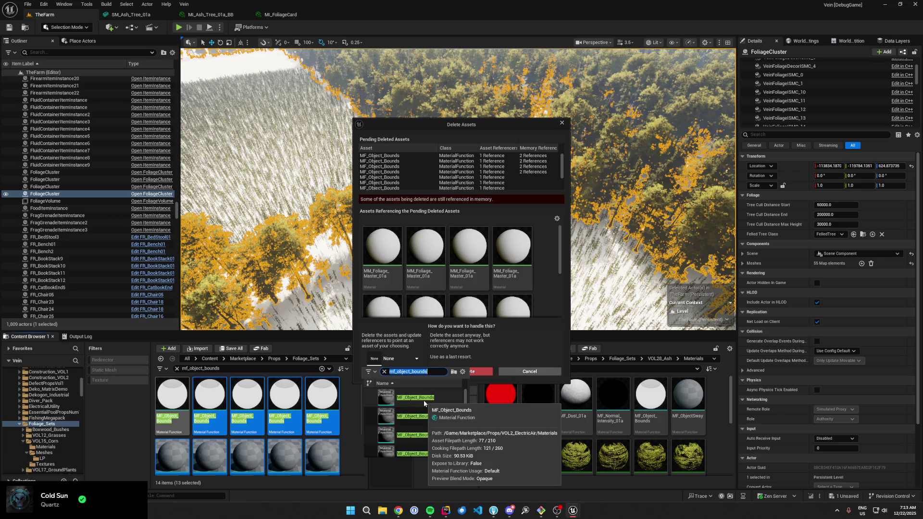
scroll(428, 399, "down", 1)
mouse_move(423, 448)
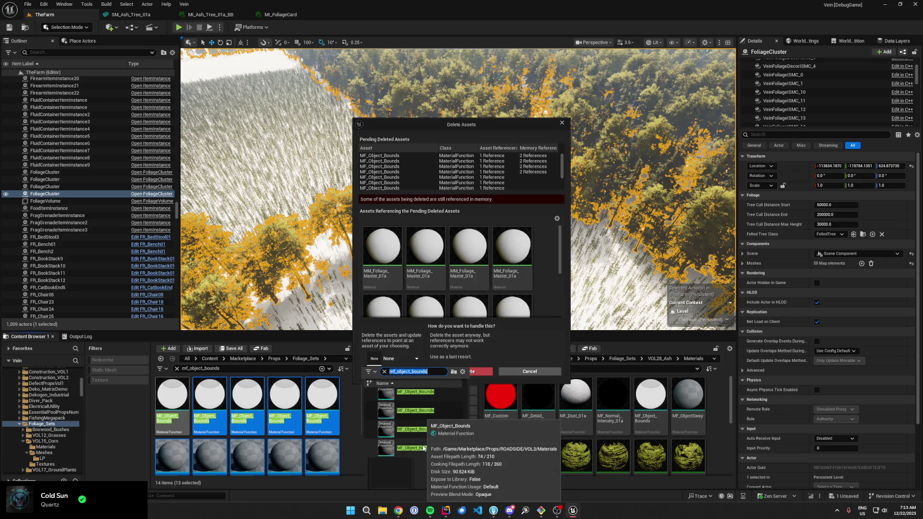
scroll(426, 443, "up", 1)
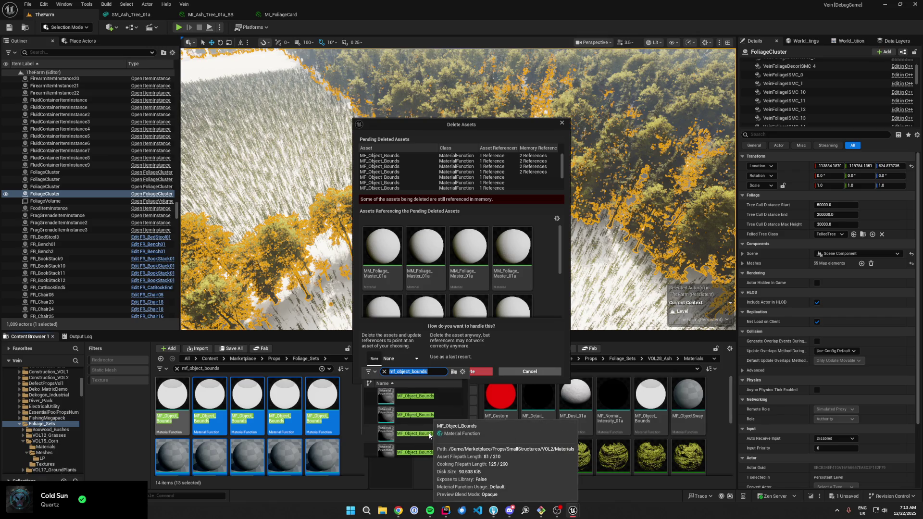
scroll(428, 432, "down", 2)
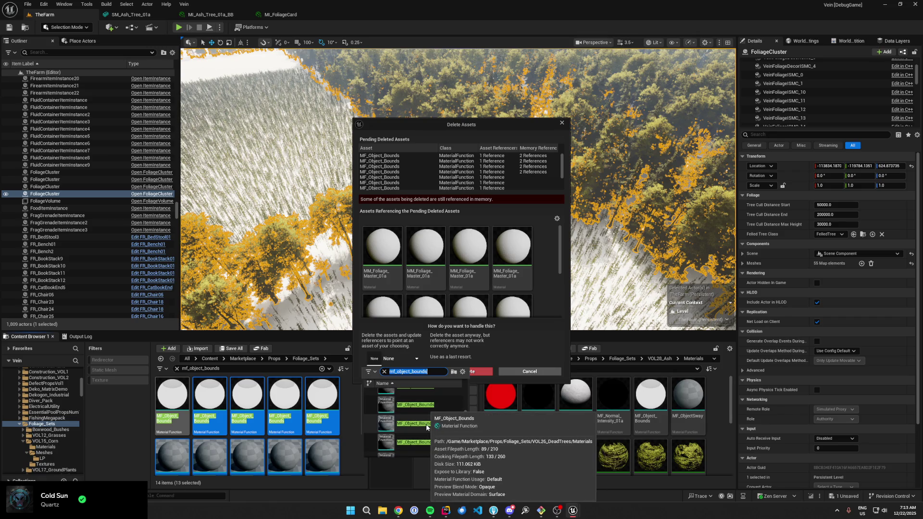
scroll(428, 428, "down", 1)
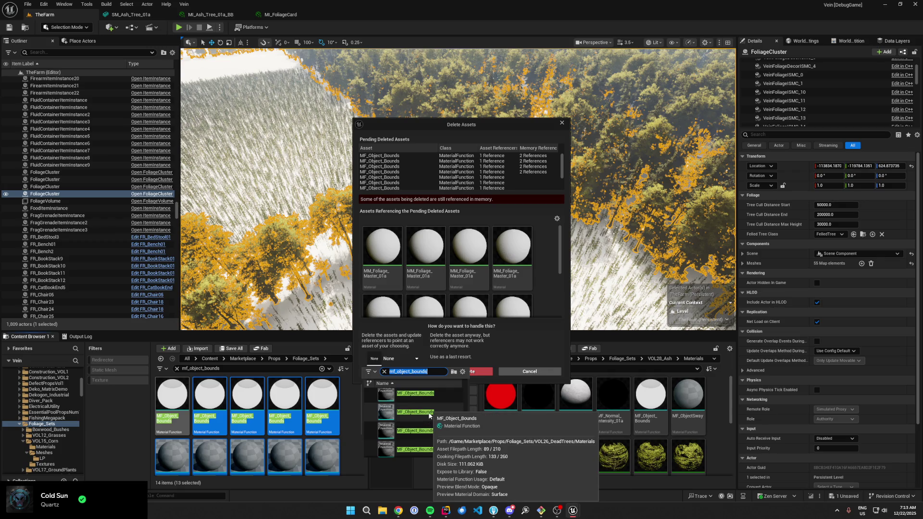
left_click(429, 414)
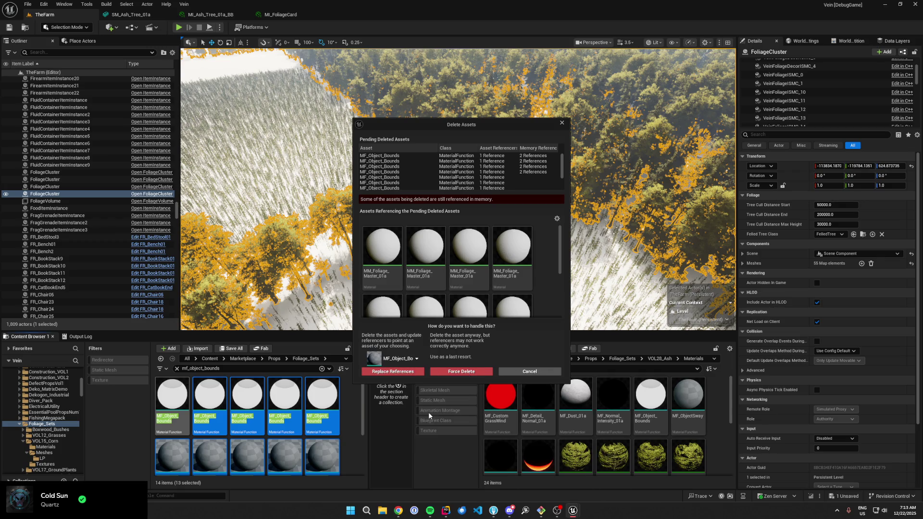
left_click(415, 373)
left_click(512, 274)
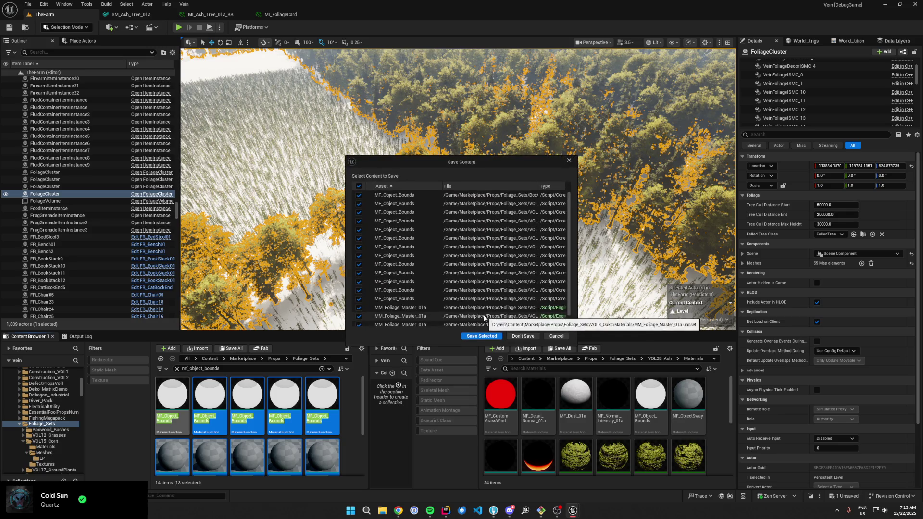
- Save the consolidated materials and clear the MF_Object_Bounds search
left_click(478, 339)
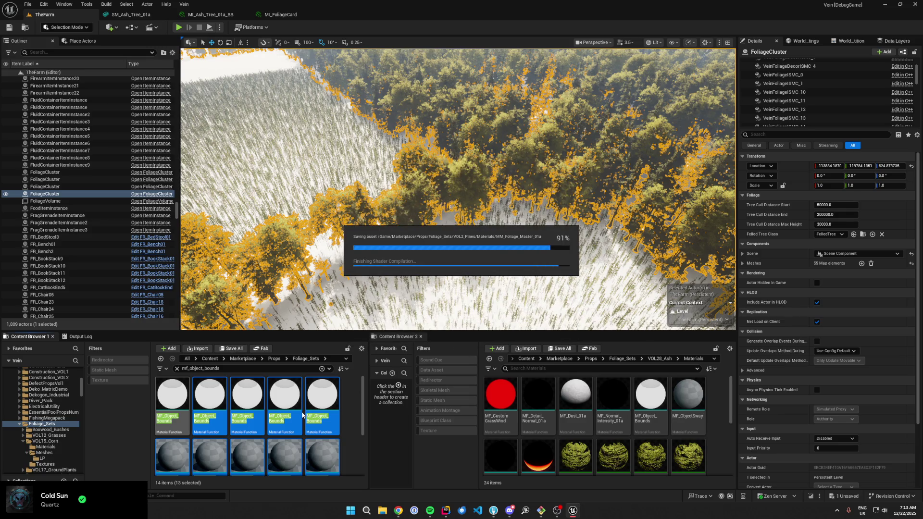
left_click(176, 368)
left_click(140, 360)
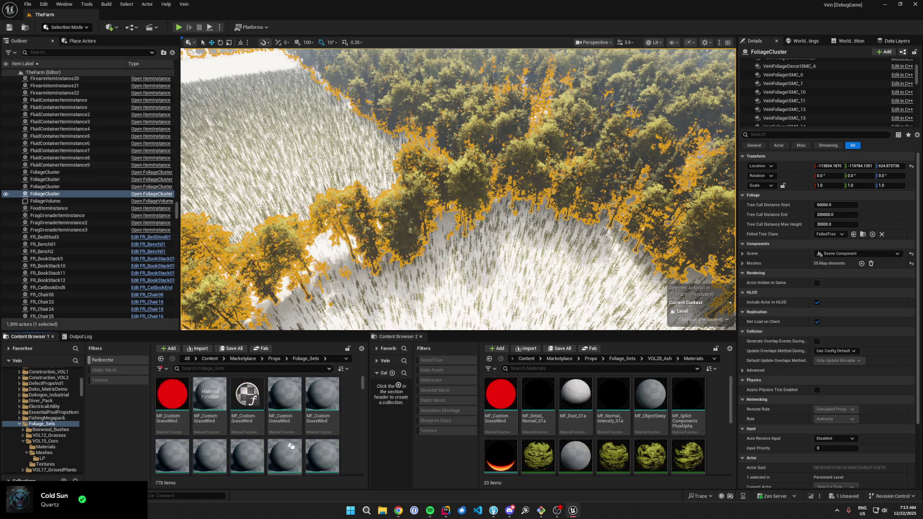
left_click(128, 361)
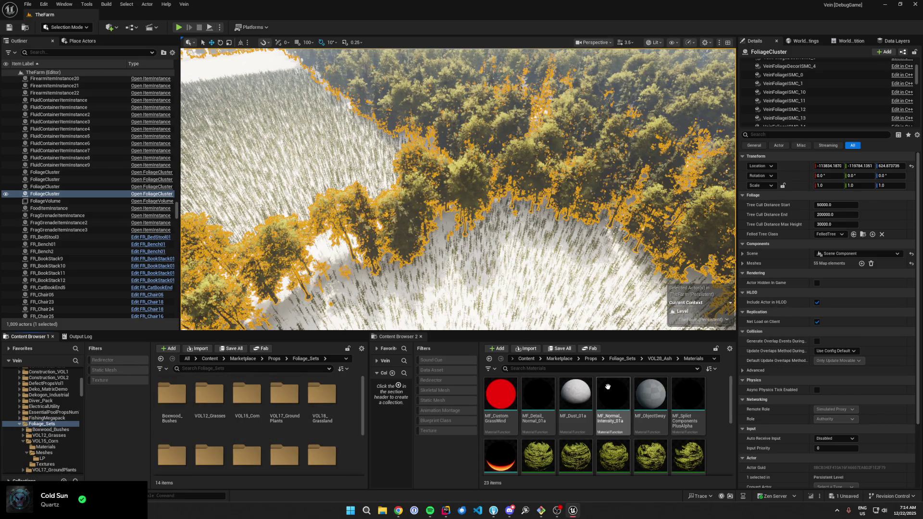
- Search '_01a', delete all MF_Dust_01a copies but the first, and filter replacements to 'mf_dust_01a'
left_click(250, 385)
type("mf_dust")
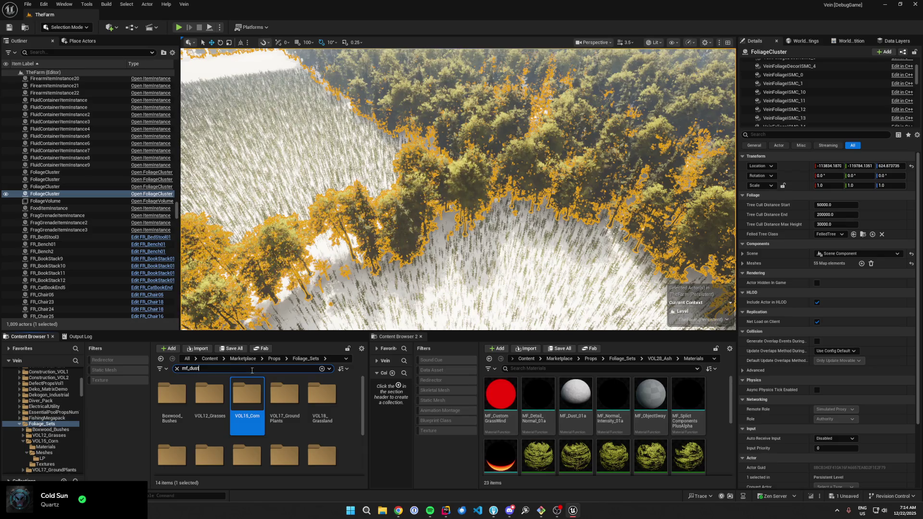
type("_01a")
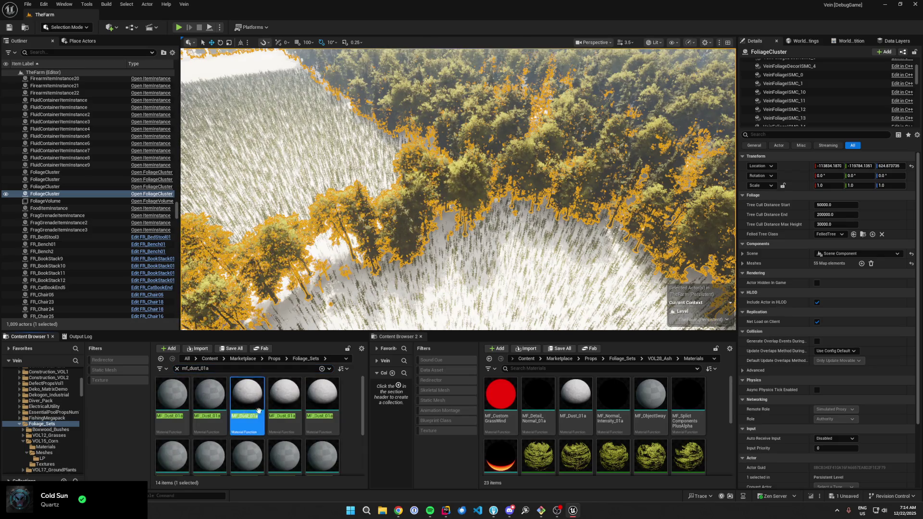
key("ctrl+a")
left_click(173, 404, "ctrl")
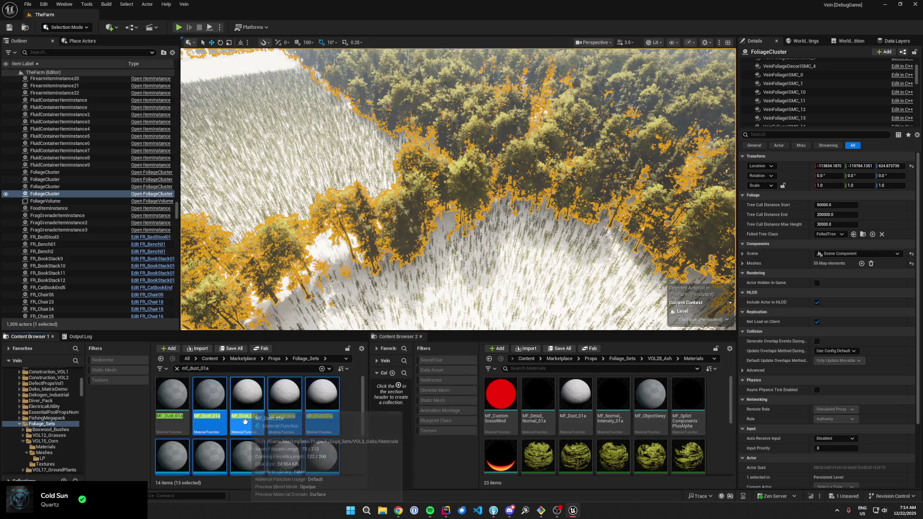
key("Delete")
left_click(402, 360)
type("mf_dust_01a")
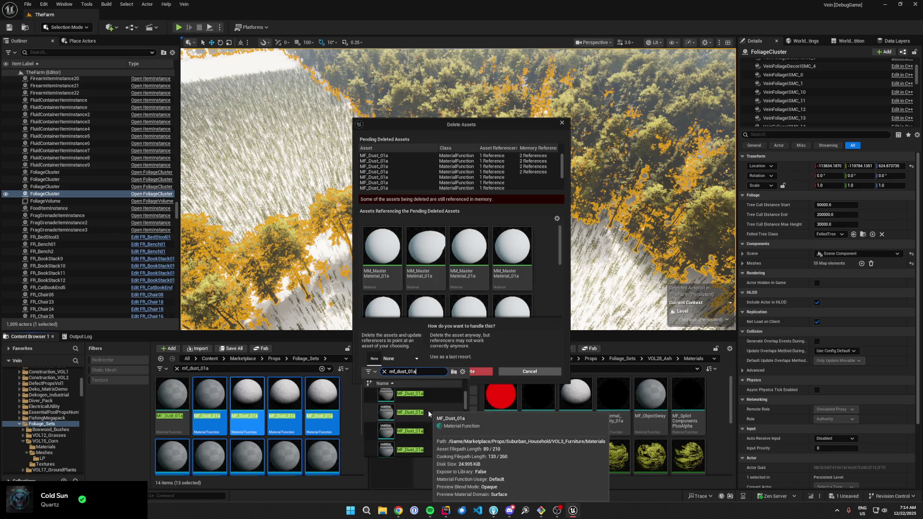
- Choose a single MF_Dust_01a in the replacement list, then replace references and confirm with OK
scroll(423, 419, "down", 1)
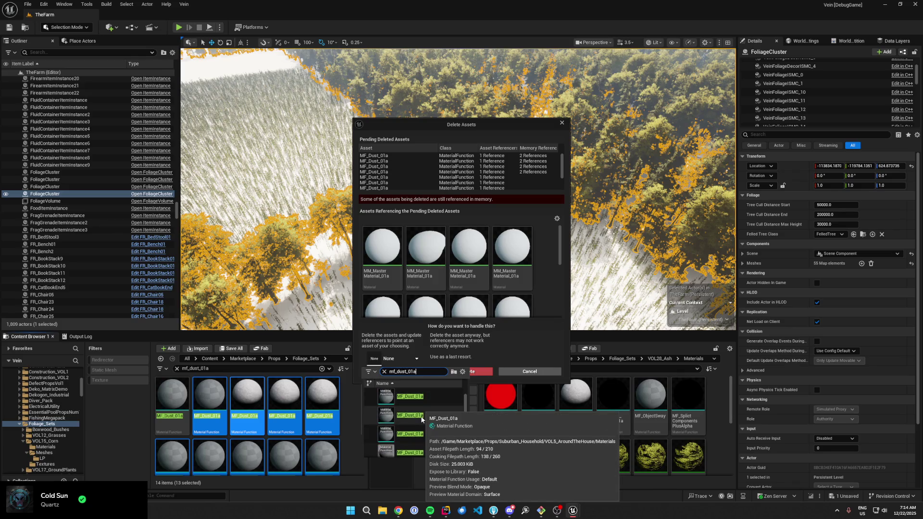
scroll(428, 422, "up", 1)
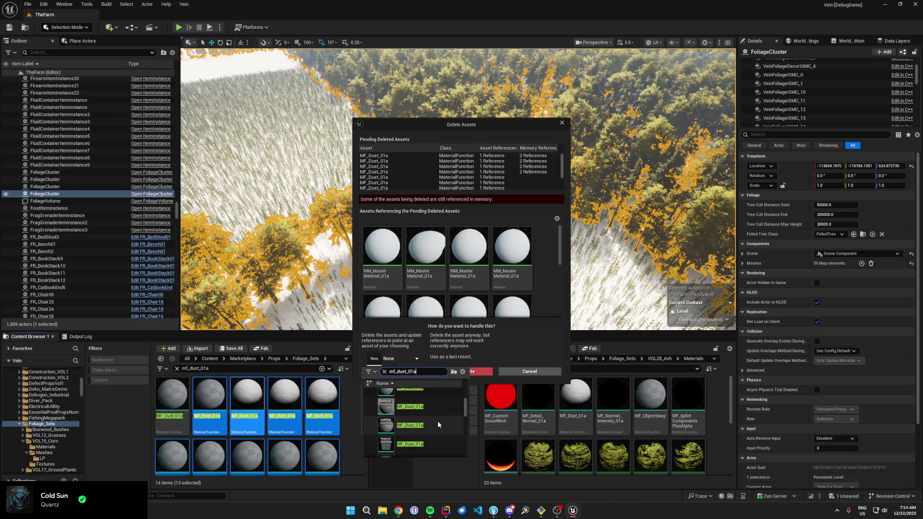
scroll(423, 426, "down", 1)
scroll(413, 428, "up", 1)
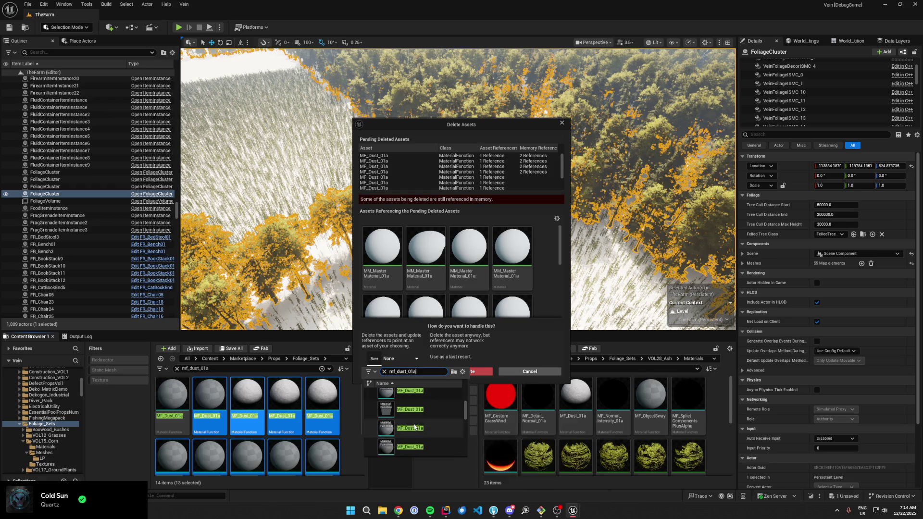
scroll(435, 424, "up", 1)
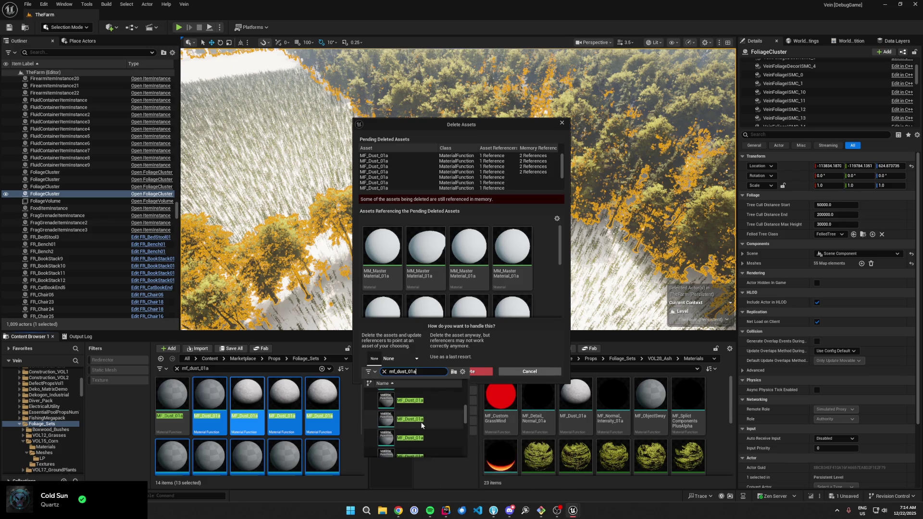
scroll(428, 422, "down", 1)
scroll(426, 420, "up", 1)
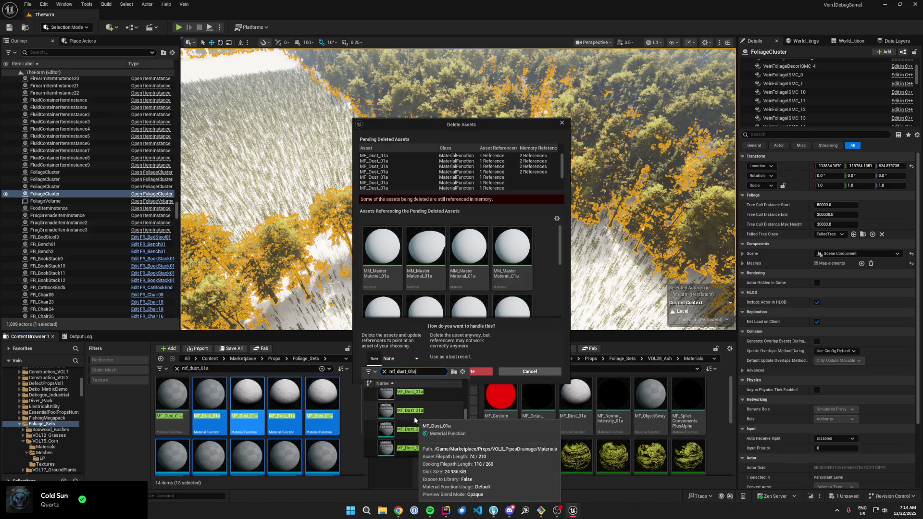
scroll(423, 419, "up", 1)
scroll(428, 419, "down", 1)
scroll(430, 419, "down", 1)
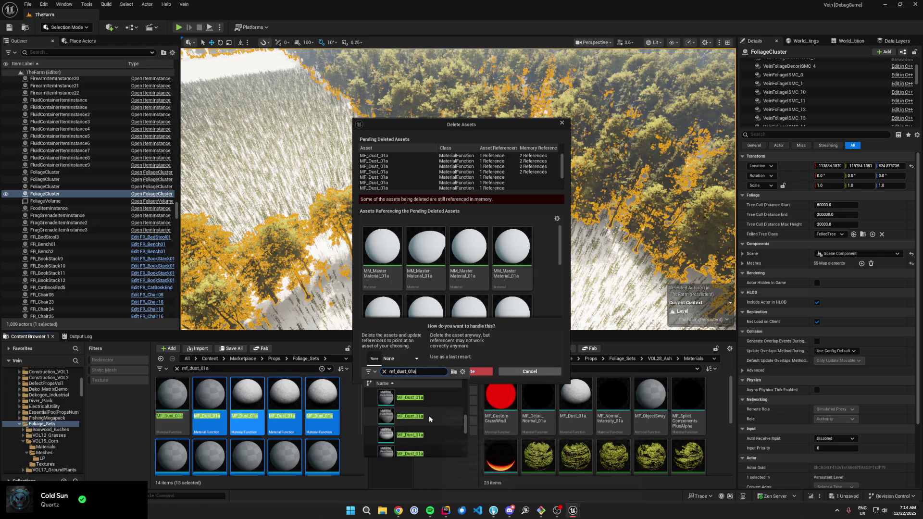
scroll(428, 415, "up", 1)
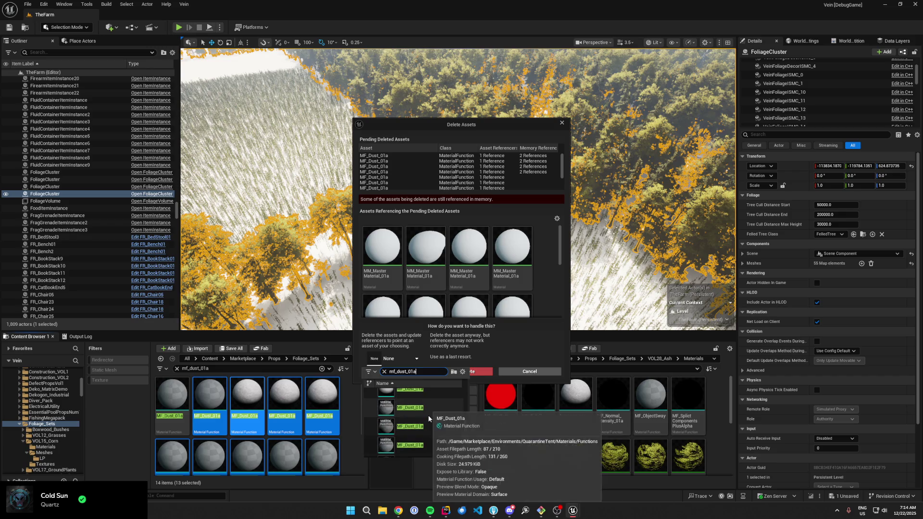
scroll(425, 412, "up", 1)
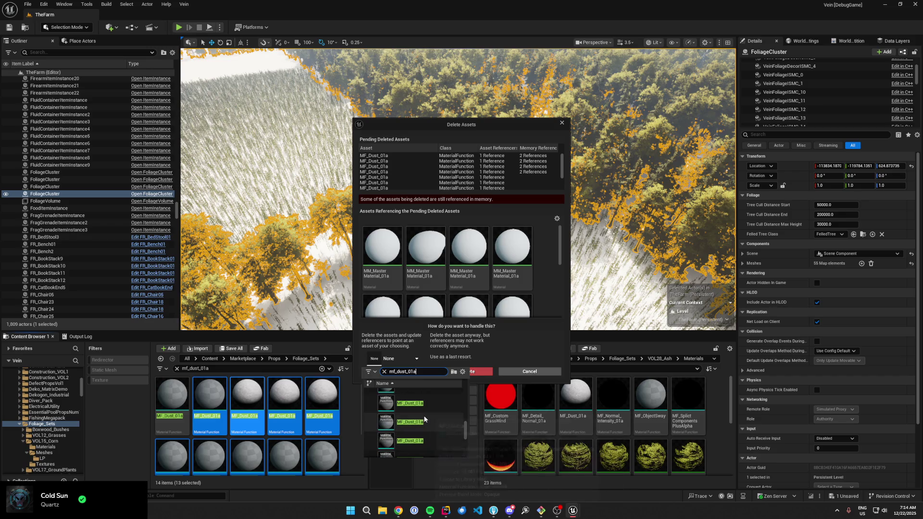
left_click(424, 420)
left_click(411, 375)
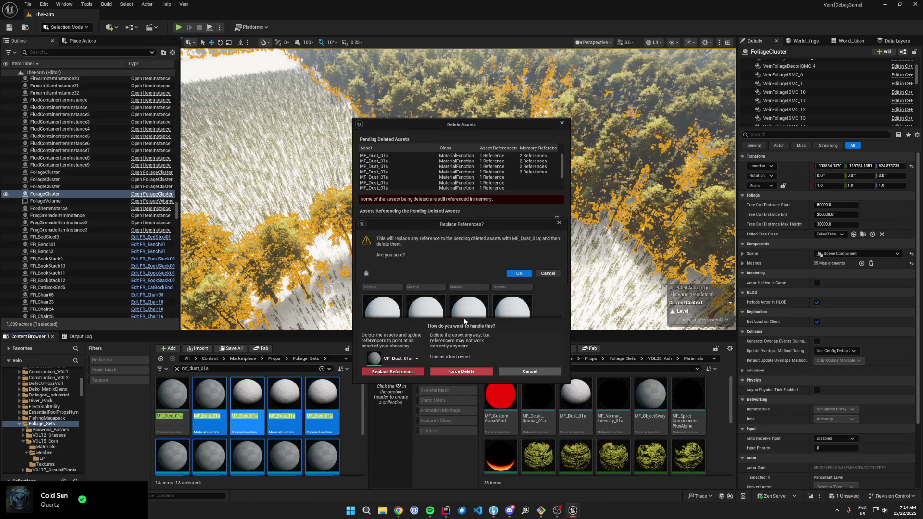
left_click(516, 276)
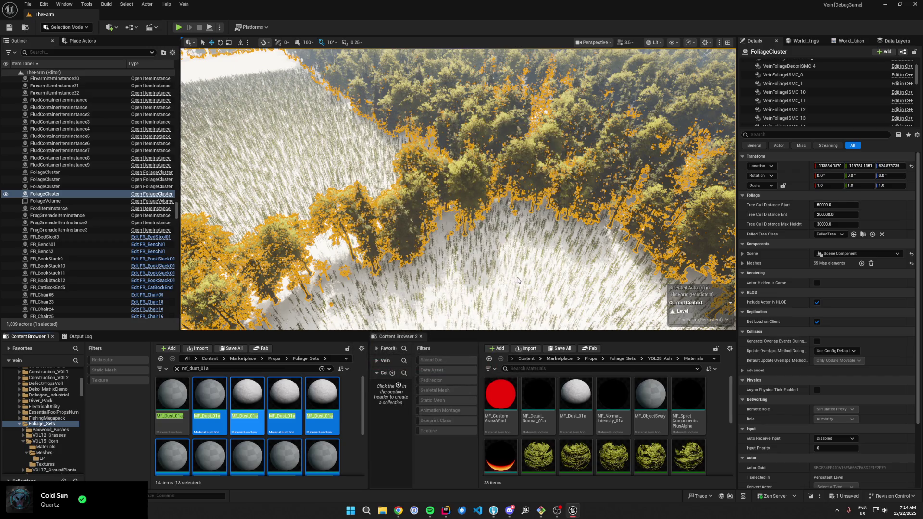
- Save the changed assets and all unsaved work, then clear the MF_Dust_01a search
left_click(479, 338)
left_click(229, 348)
left_click(515, 333)
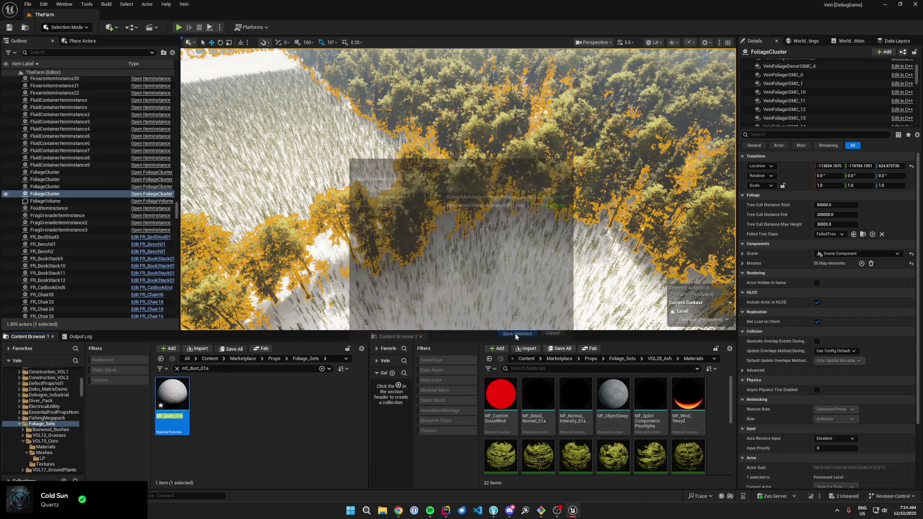
left_click(177, 369)
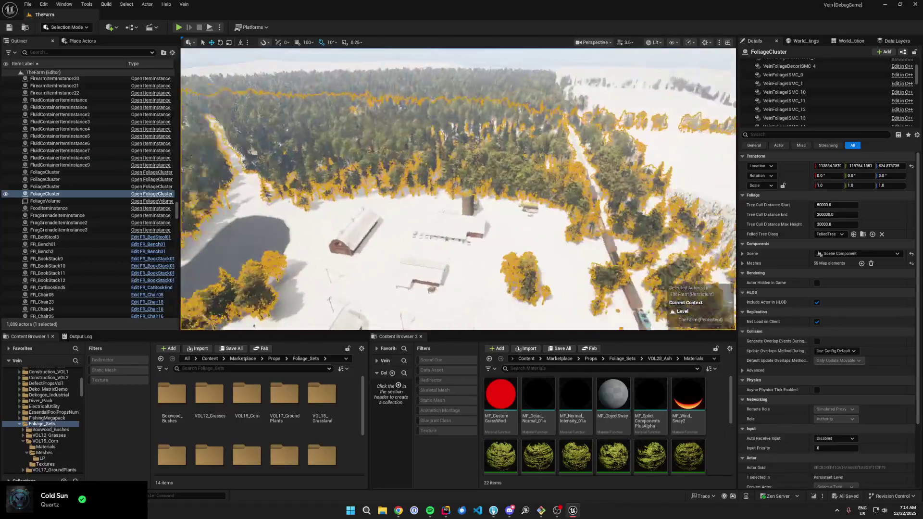
scroll(457, 189, "down", 2)
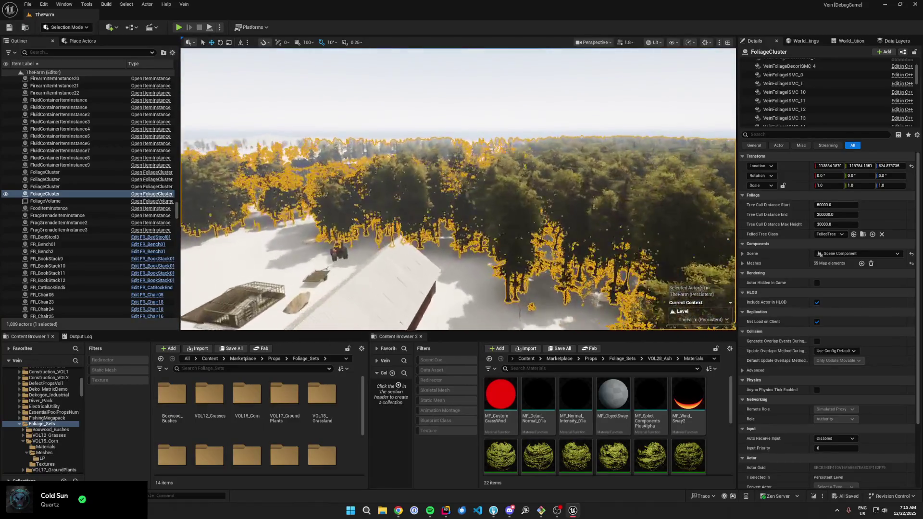
- Select the MI_Tree_NN_02a instance, then the MM_Foliage_Master_V2_01a material, in the content browser
scroll(620, 433, "down", 2)
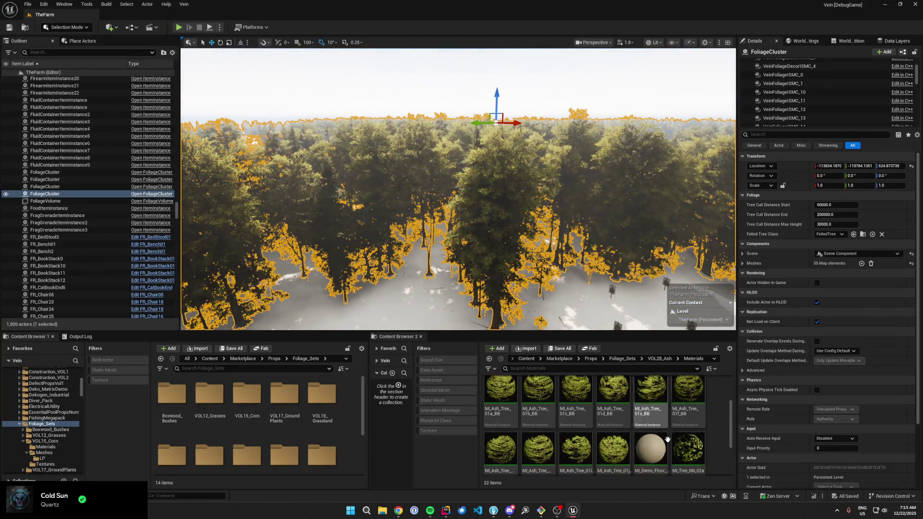
scroll(639, 443, "down", 1)
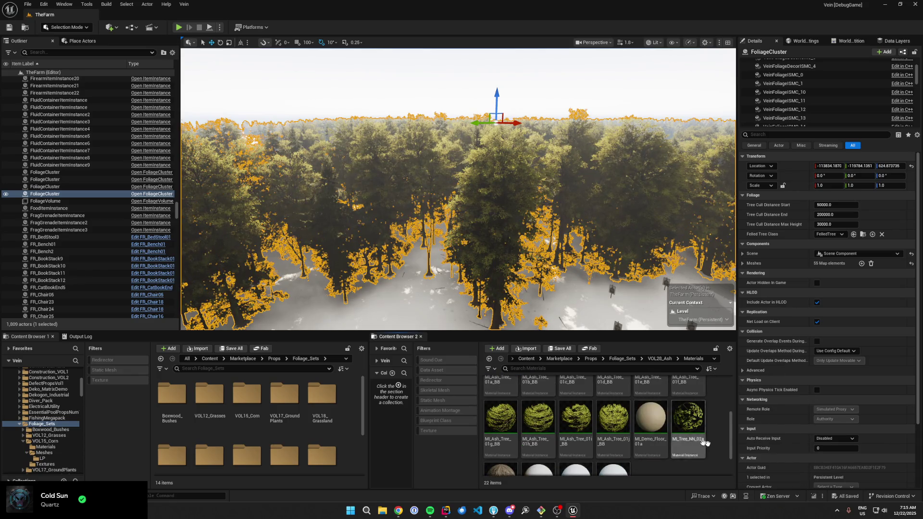
left_click(692, 429)
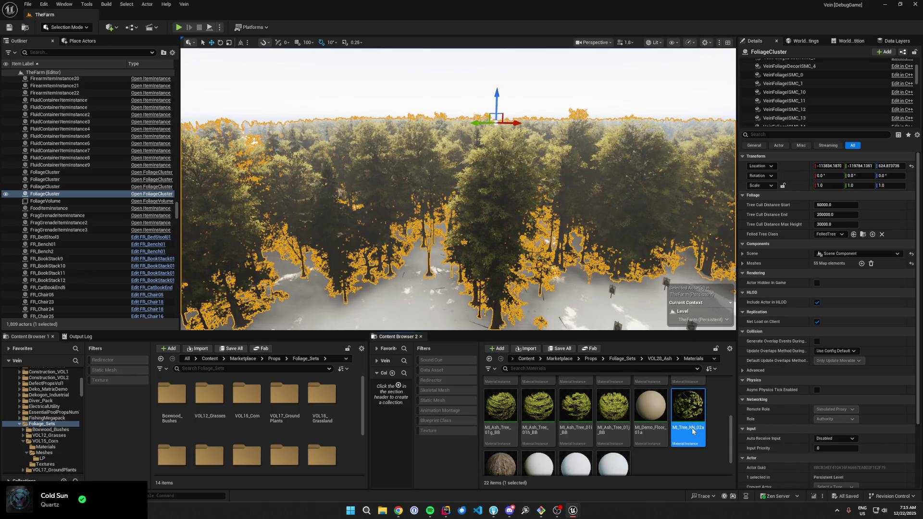
left_click(538, 462)
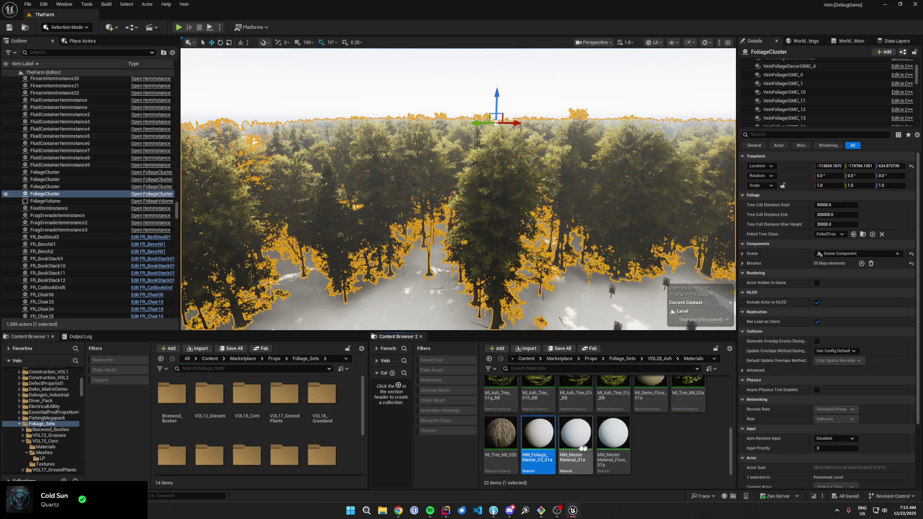
- Search Content Browser 1 for MM_Foliage_Master_V2_01a and open the second of three results
left_click(287, 369)
type("mm_foliage_master_v1")
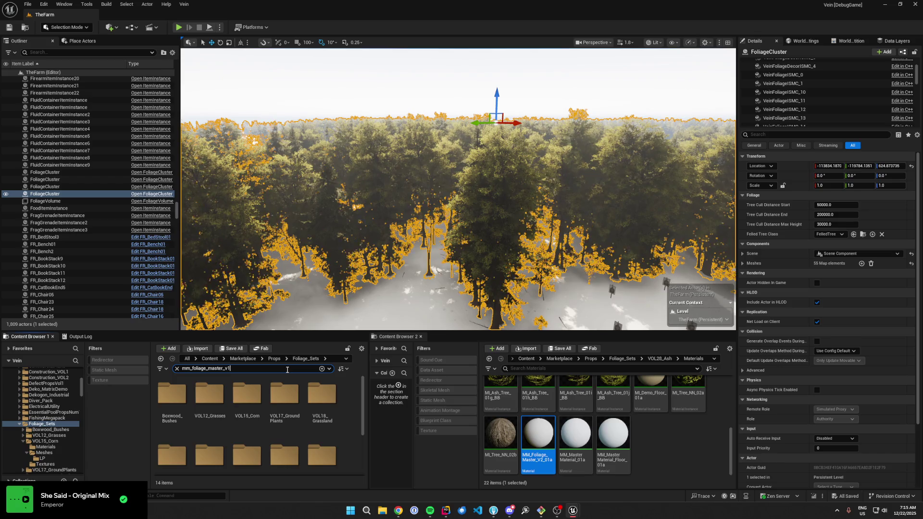
key("BackSpace")
type("2_01a")
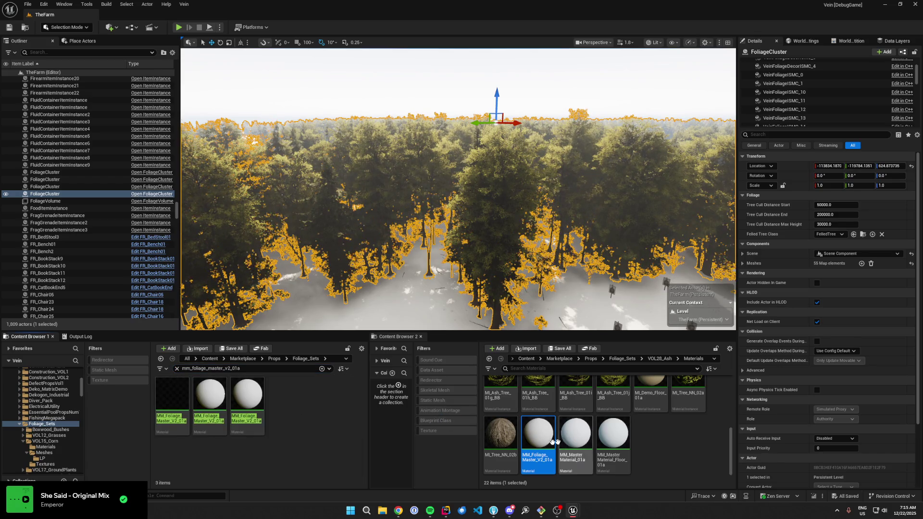
mouse_move(214, 429)
left_click(180, 424)
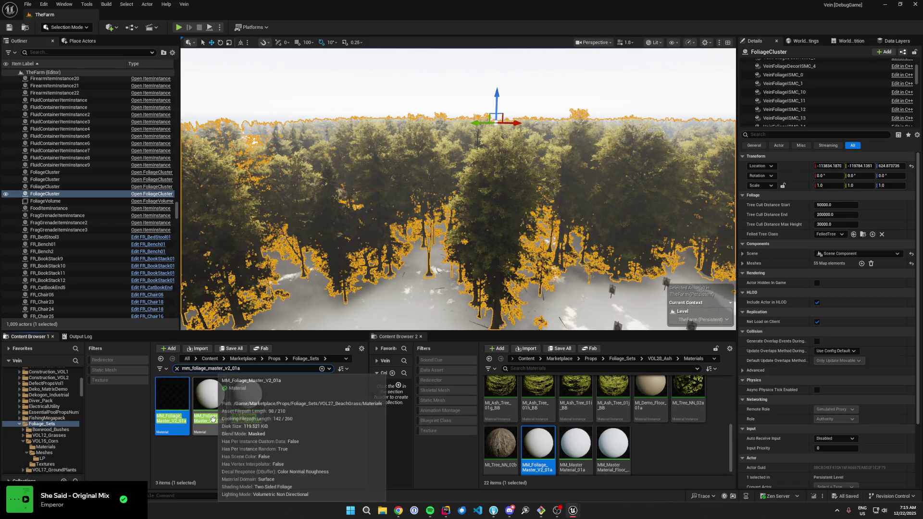
left_click(213, 417)
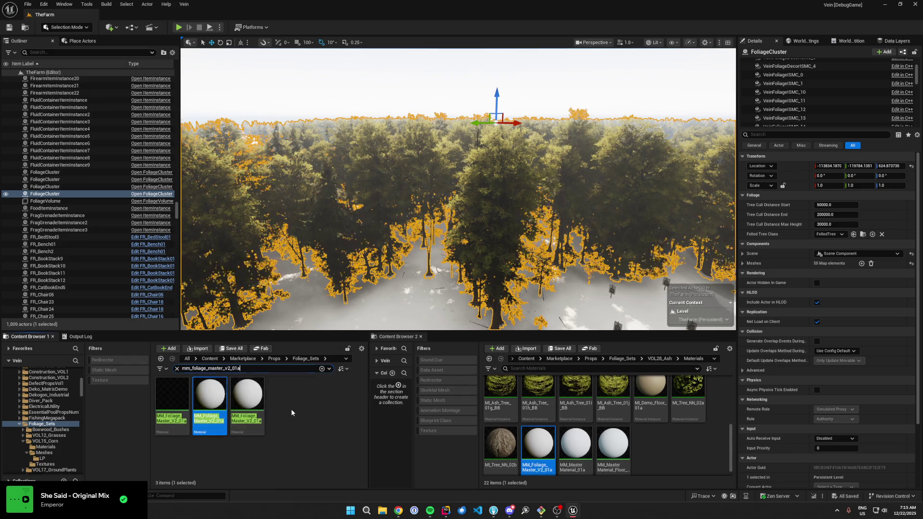
left_click(237, 412)
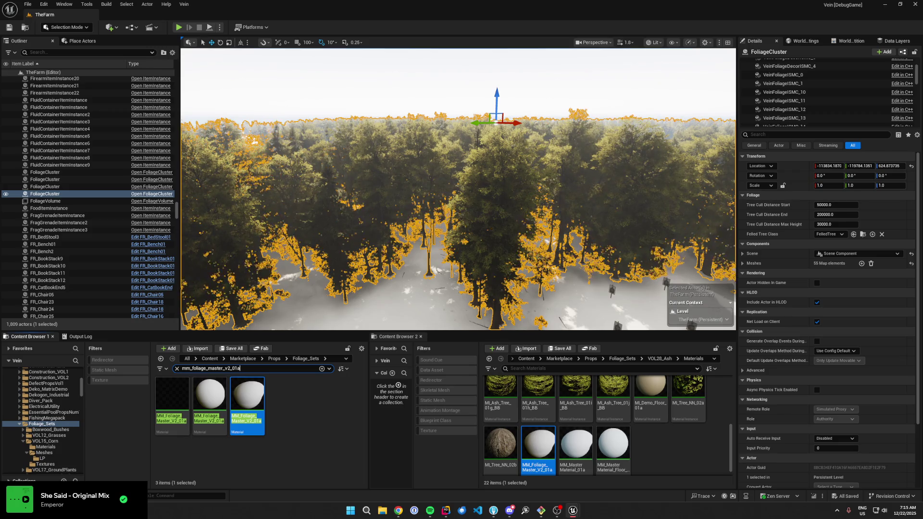
key("Left")
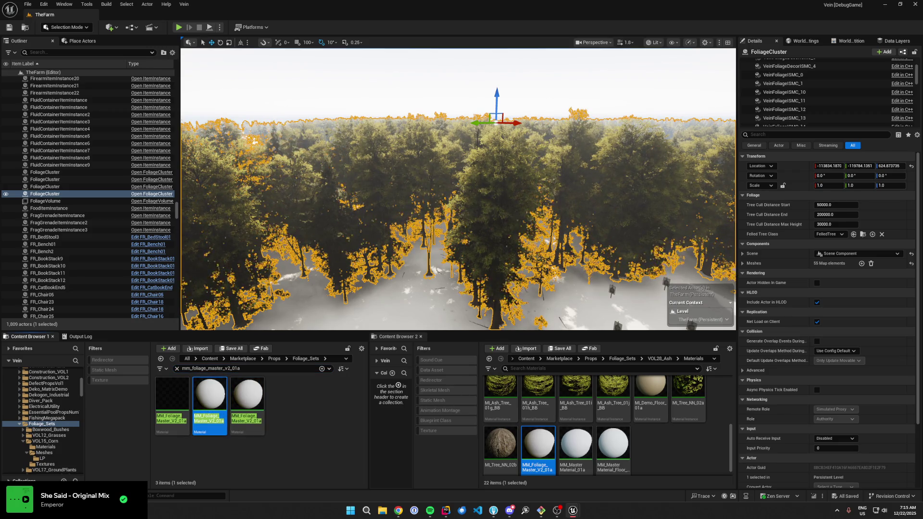
key("Return")
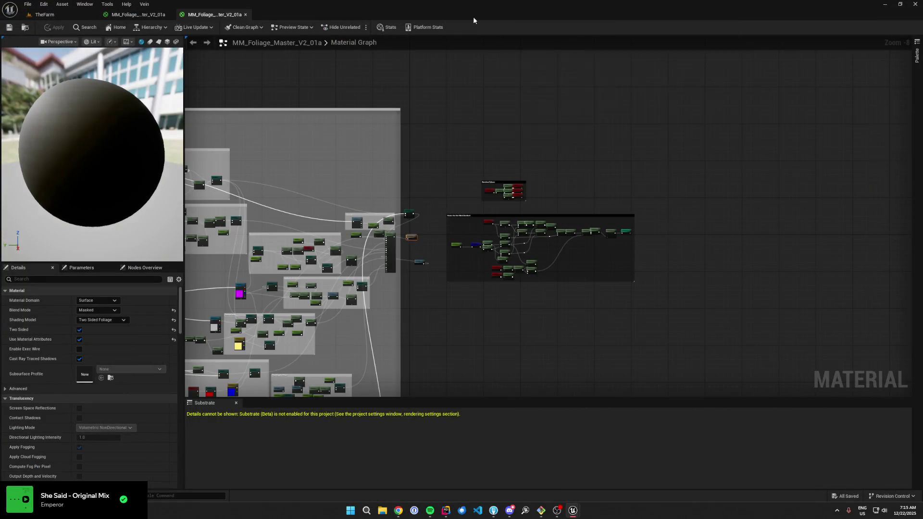
- Compare the three MM_Foliage_Master_V2_01a graphs by cycling between their editor tabs
scroll(495, 136, "down", 7)
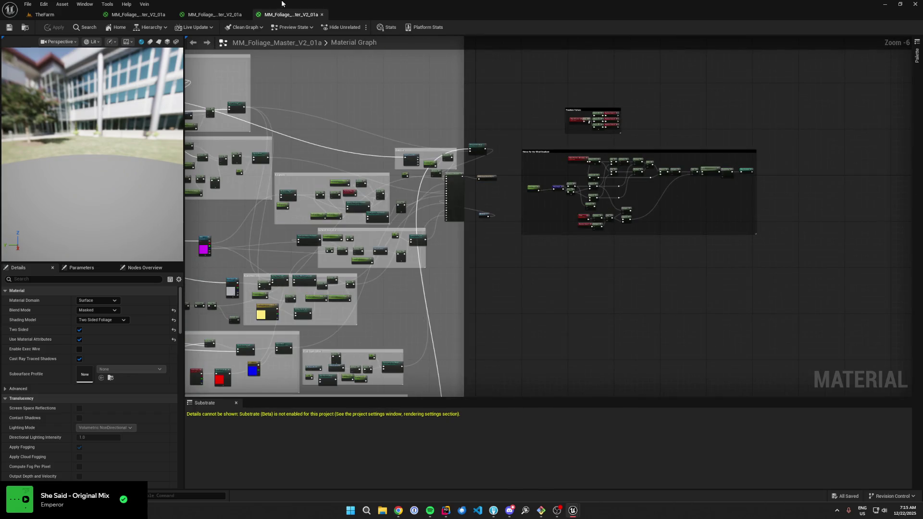
left_click(215, 14)
left_click(139, 14)
scroll(422, 194, "down", 6)
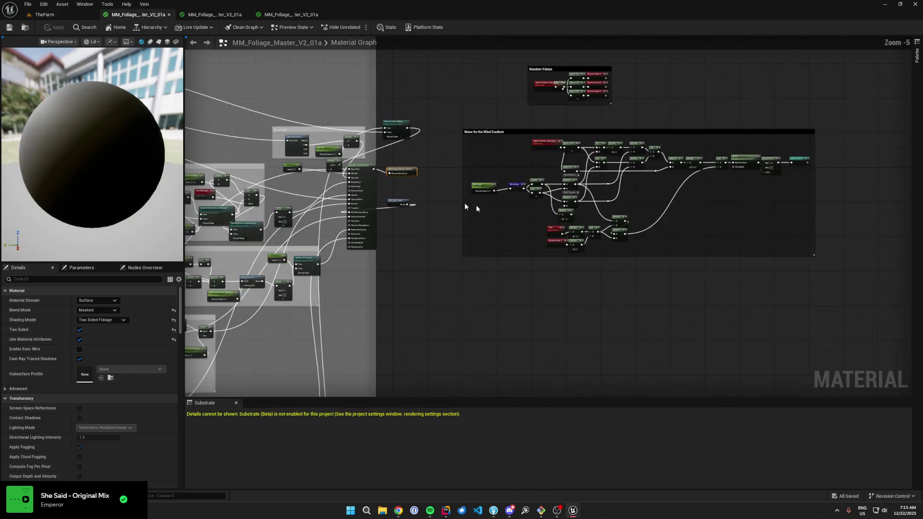
left_click(214, 14)
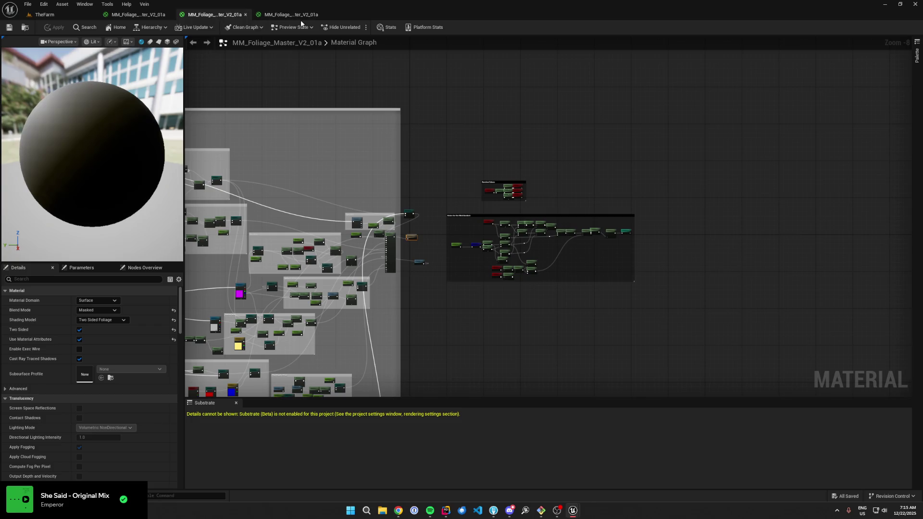
left_click(296, 15)
scroll(618, 214, "down", 4)
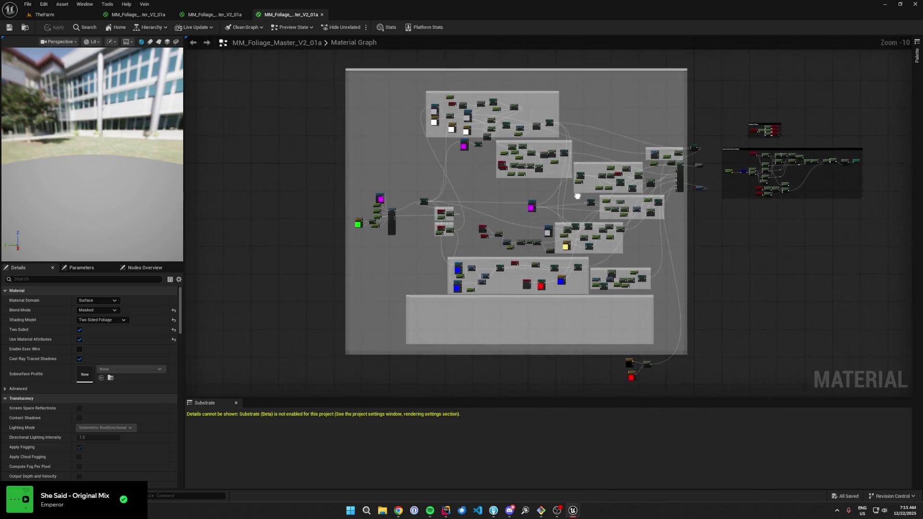
left_click(215, 14)
scroll(464, 249, "down", 2)
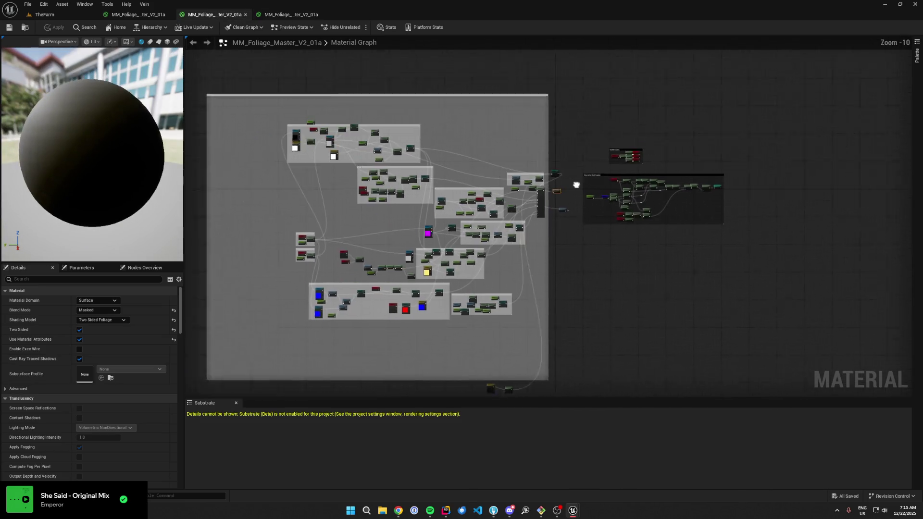
left_click(291, 14)
left_click(221, 14)
left_click(291, 15)
left_click(138, 15)
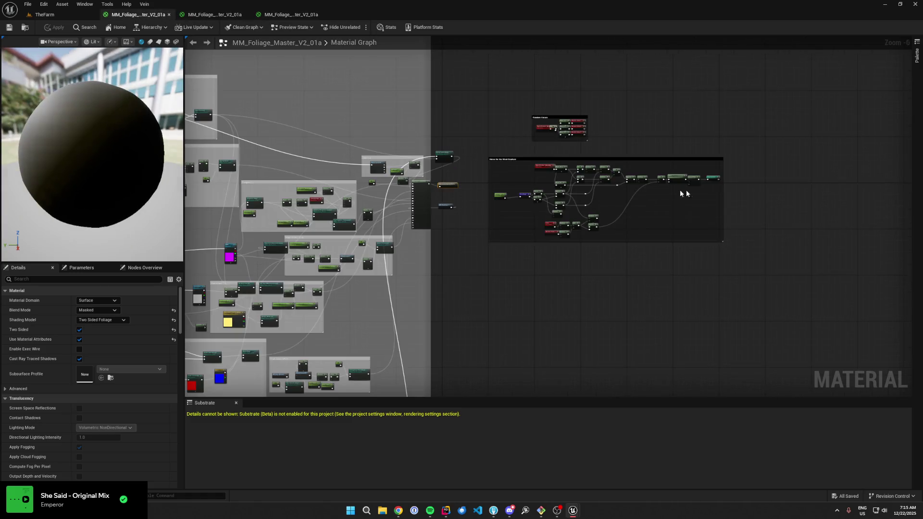
- Select a node in the third material's graph, checking it against the other two copies
scroll(680, 189, "down", 5)
scroll(629, 304, "up", 2)
scroll(629, 304, "up", 1)
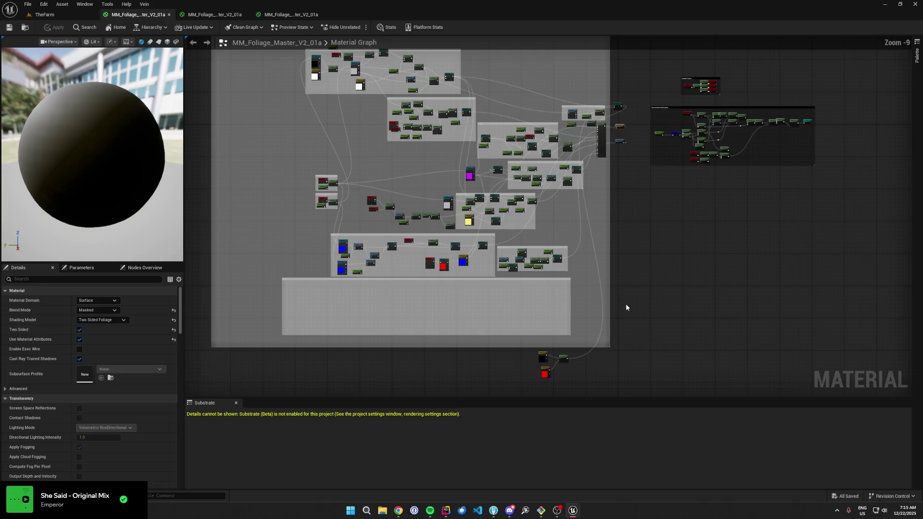
left_click(215, 15)
left_click(291, 14)
left_click(214, 17)
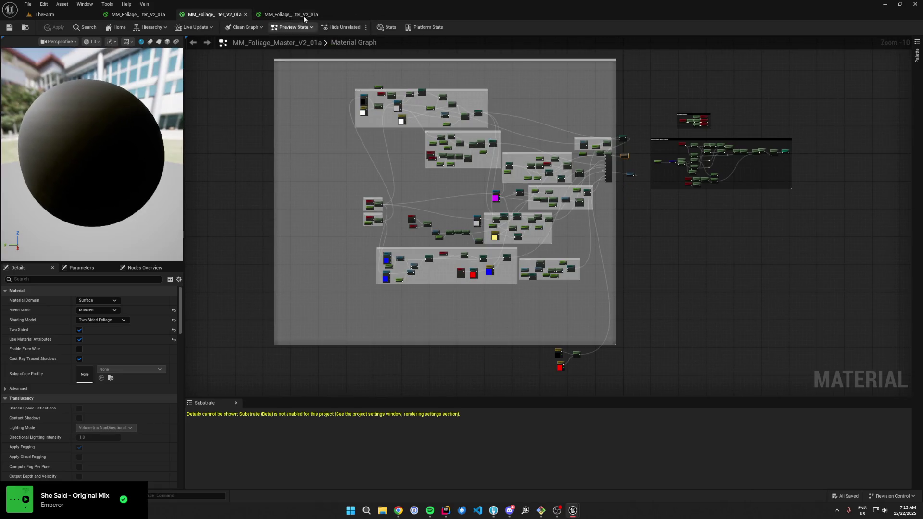
left_click(304, 15)
left_click(378, 203)
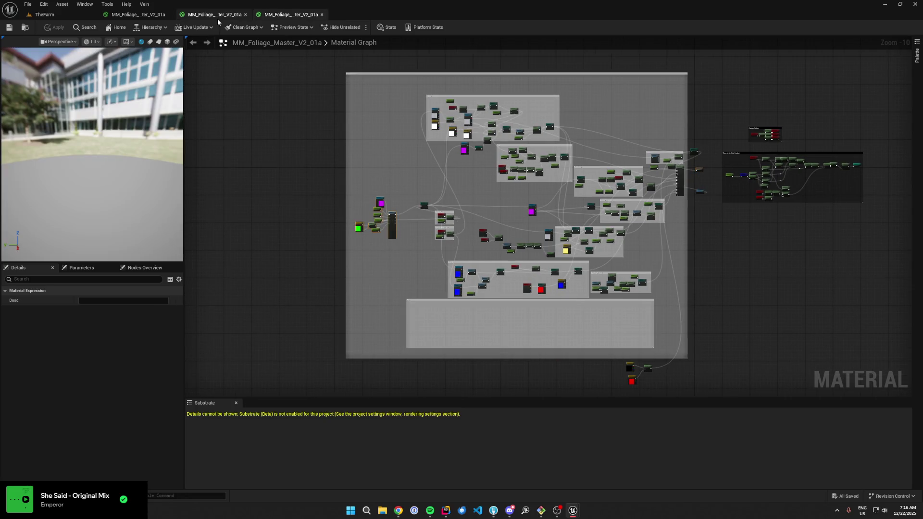
left_click(217, 19)
left_click(138, 15)
left_click(204, 19)
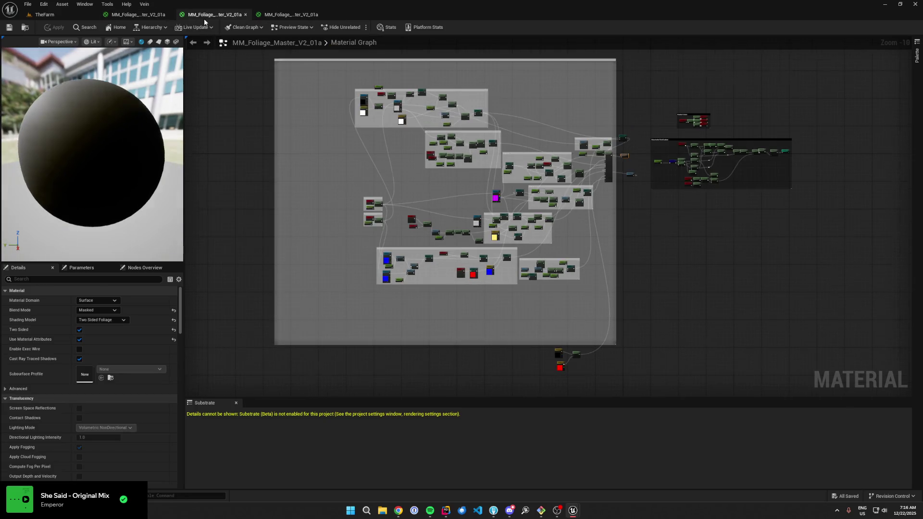
left_click(288, 15)
- Frame the third material's parallax occlusion nodes, deselect them, and return to TheFarm level
key("Home")
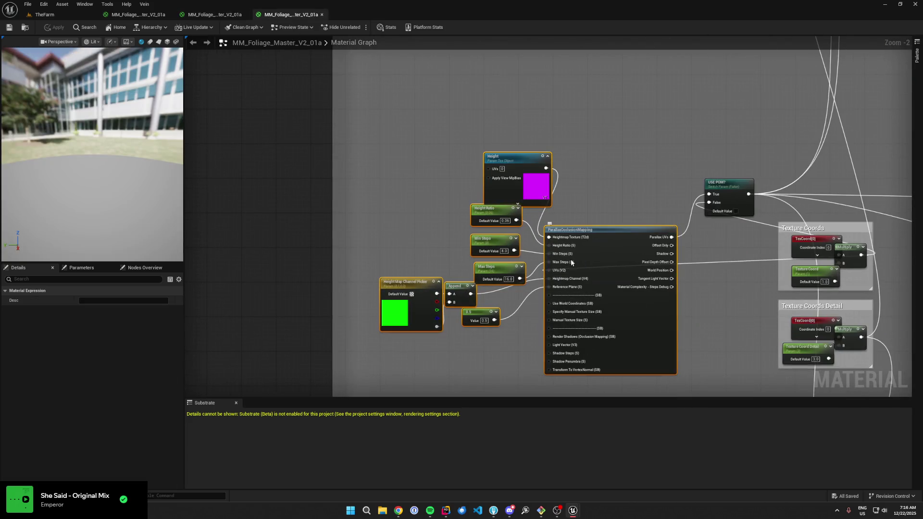
scroll(571, 262, "up", 1)
left_click(412, 169)
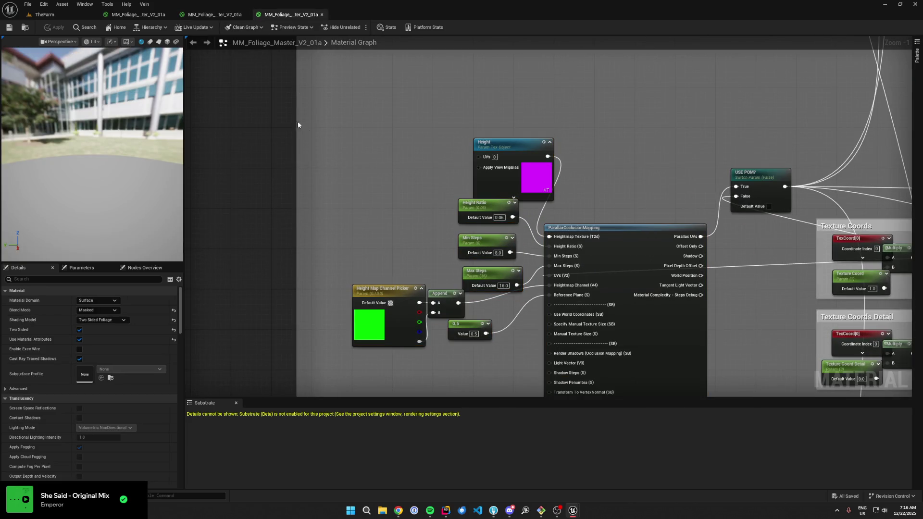
scroll(308, 129, "down", 7)
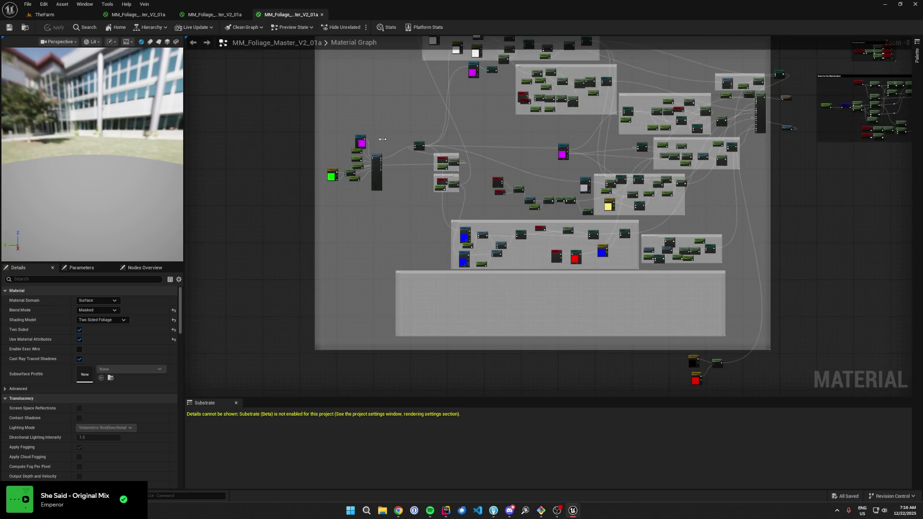
left_click(85, 3)
- Take a final look at the third MM_Foliage_Master_V2_01a graph, then return to TheFarm level editor
left_click(44, 14)
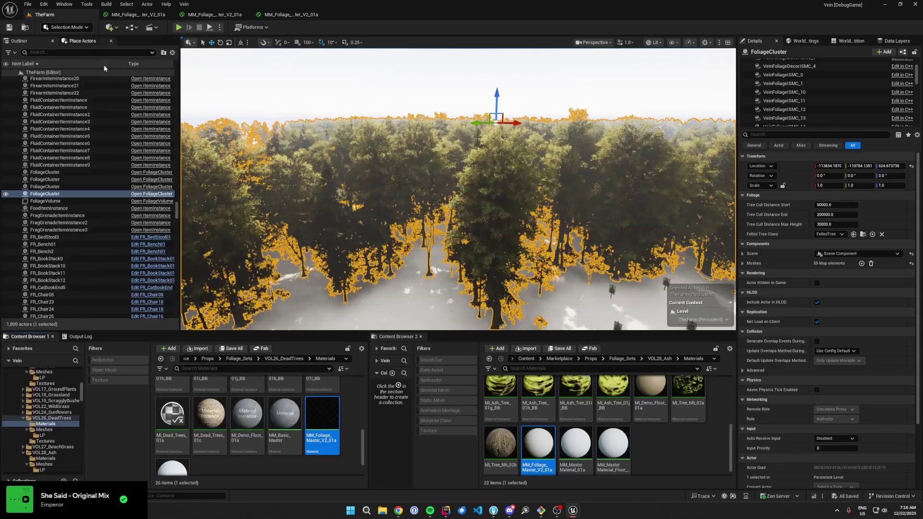
double_click(329, 421)
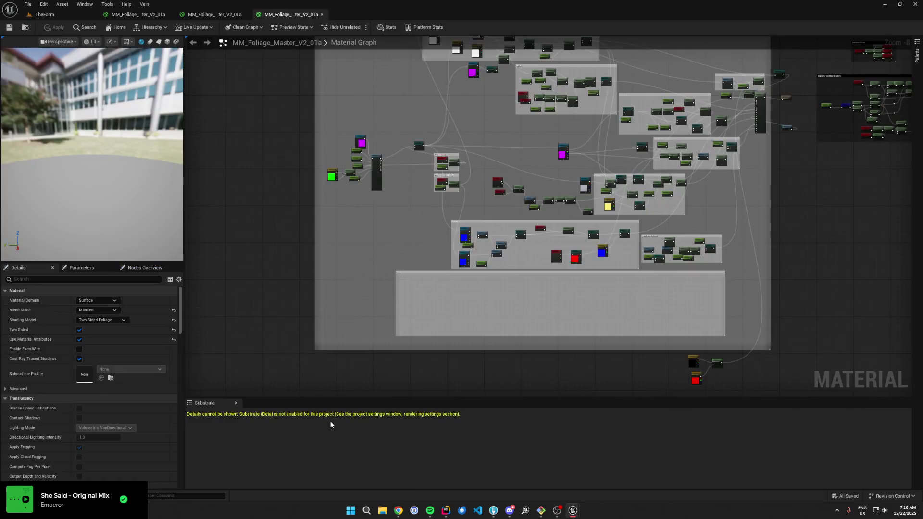
scroll(357, 167, "up", 8)
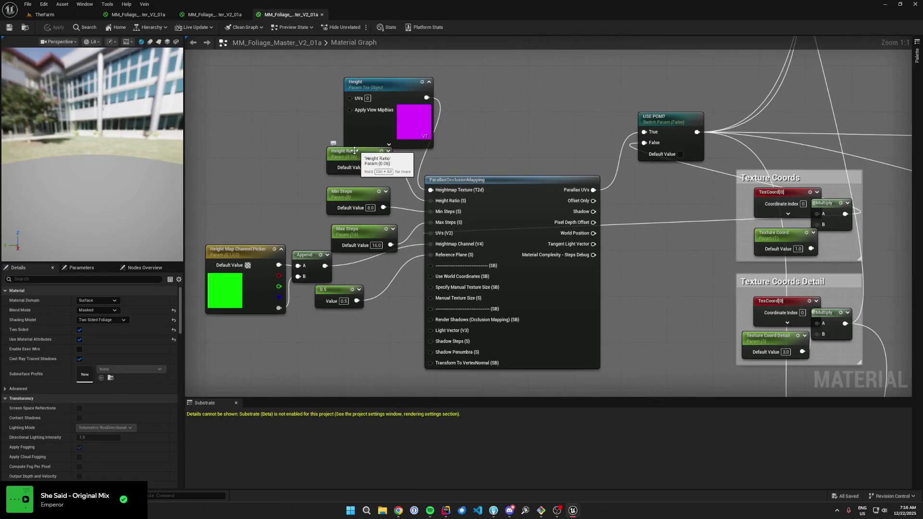
left_click(291, 15)
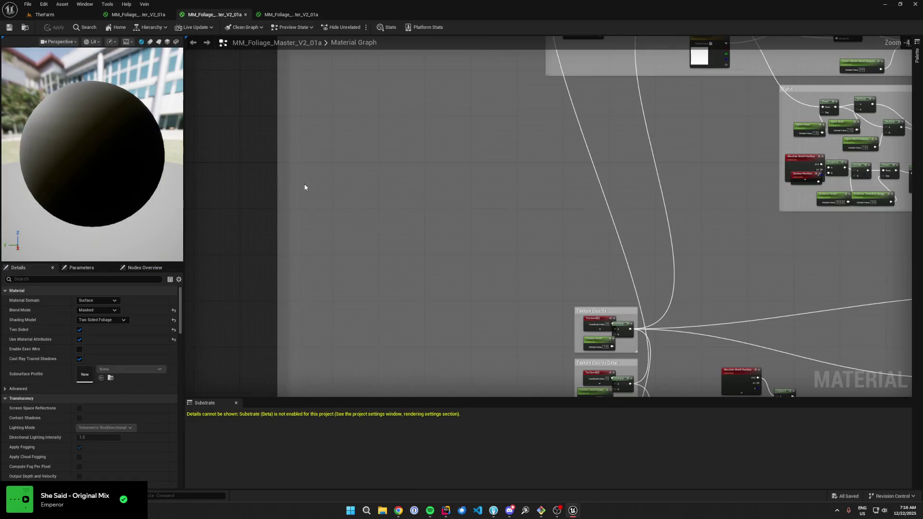
scroll(394, 183, "down", 7)
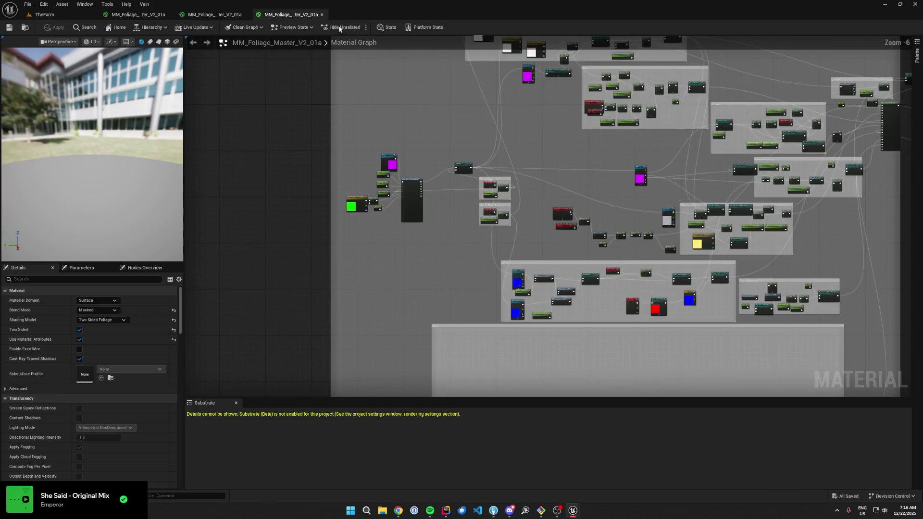
left_click(99, 4)
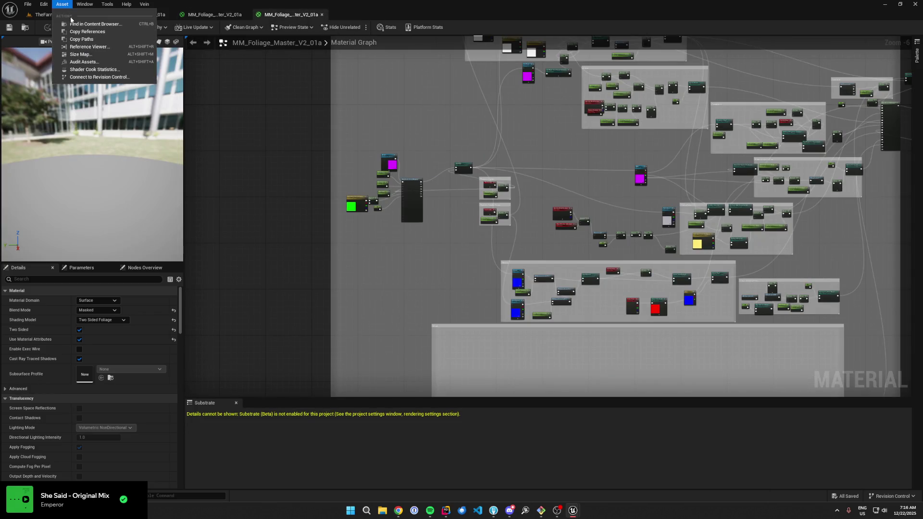
left_click(77, 14)
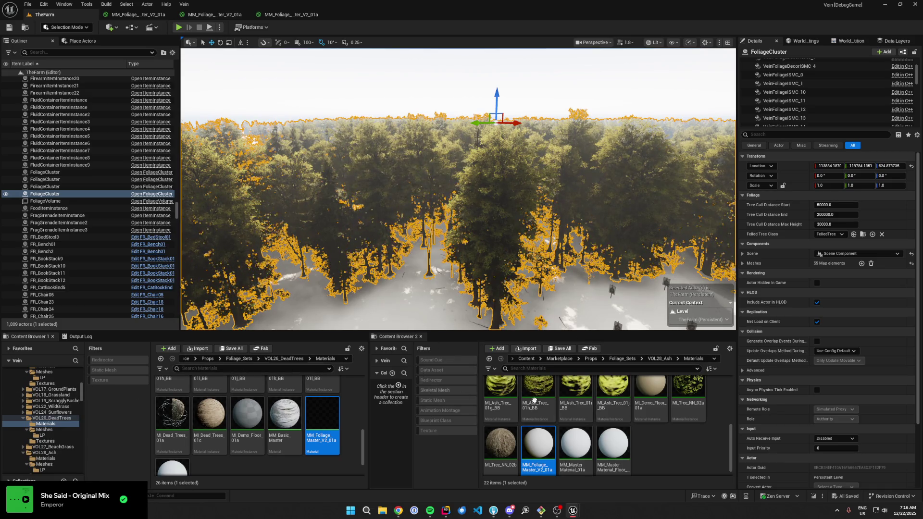
- Navigate Content Browser 2 to Content > Vein and open the MaterialLibrary folder
left_click(209, 358)
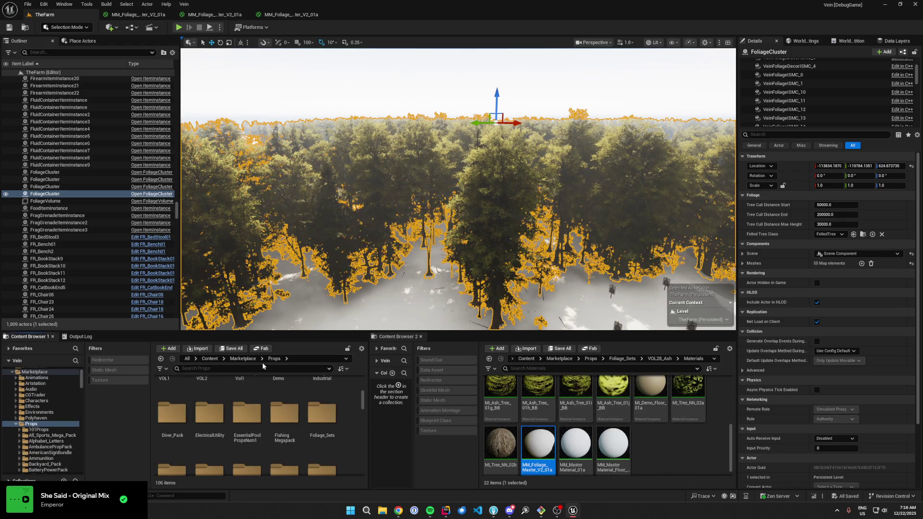
left_click(161, 359)
left_click(541, 360)
left_click(577, 474)
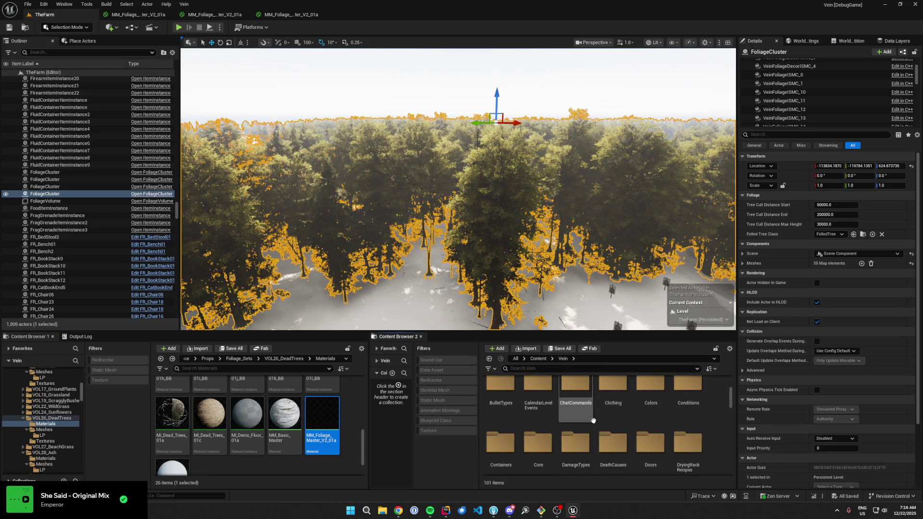
scroll(605, 431, "down", 5)
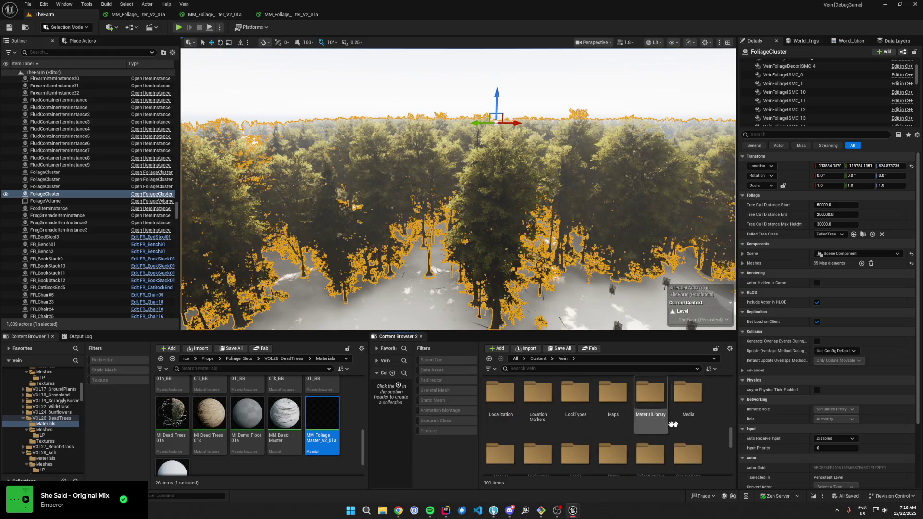
double_click(653, 414)
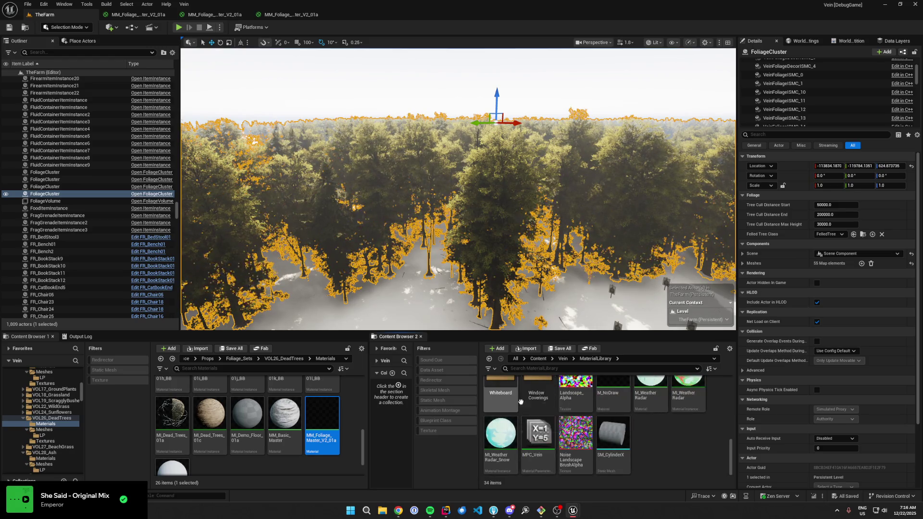
- Open the Foliage folder, peek into Forest, then open the M_Leaves material
scroll(521, 401, "up", 5)
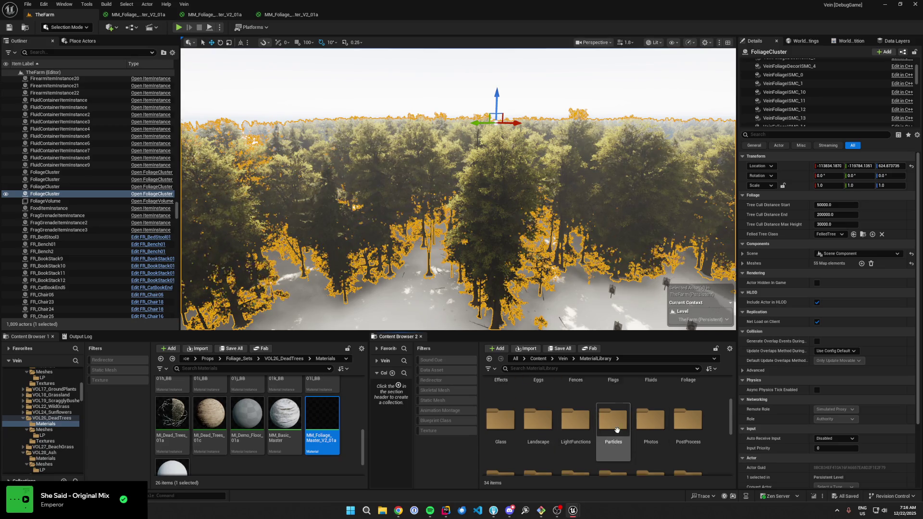
scroll(617, 430, "up", 1)
double_click(688, 399)
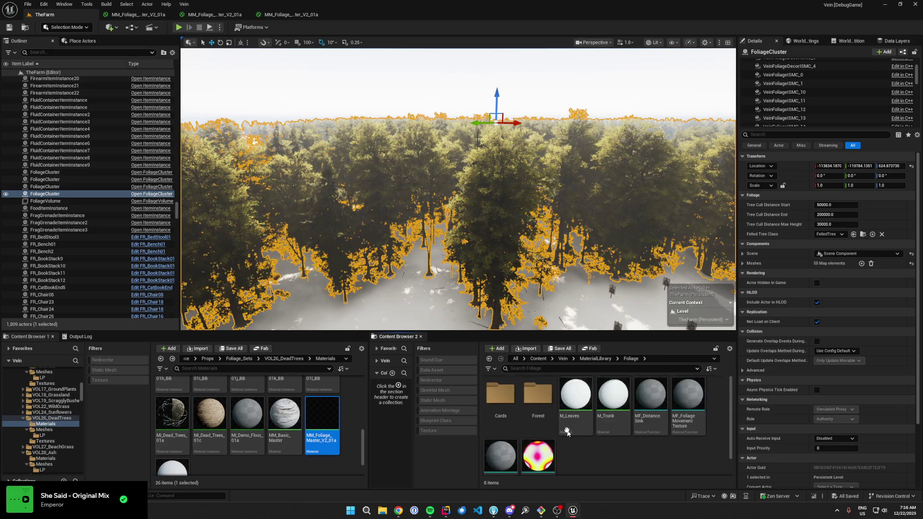
left_click(537, 417)
double_click(537, 416)
left_click(631, 359)
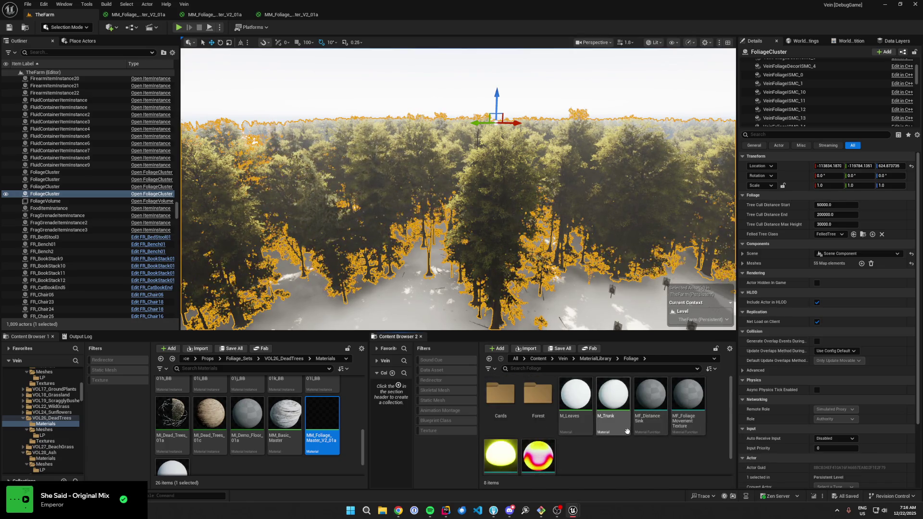
double_click(581, 424)
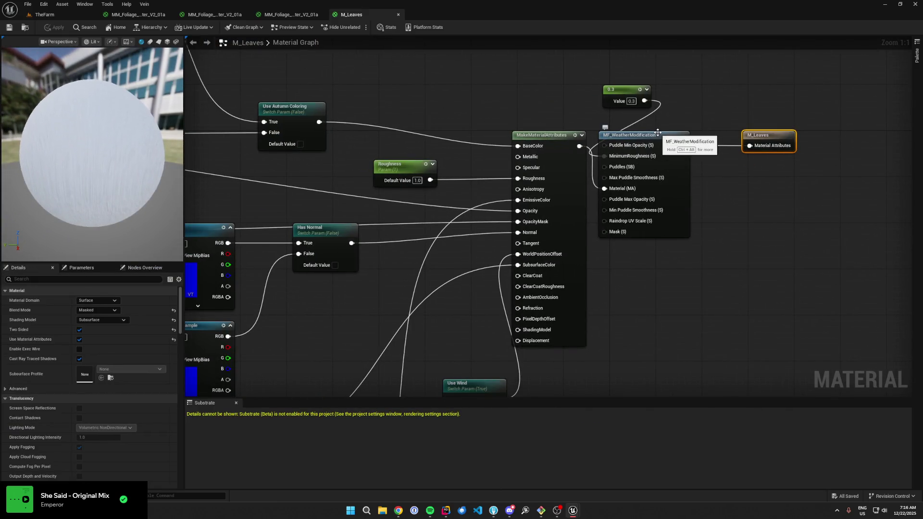
- Open the MF_WeatherModification node from M_Leaves, inspect its graph, and go back to M_Leaves
left_click(664, 145)
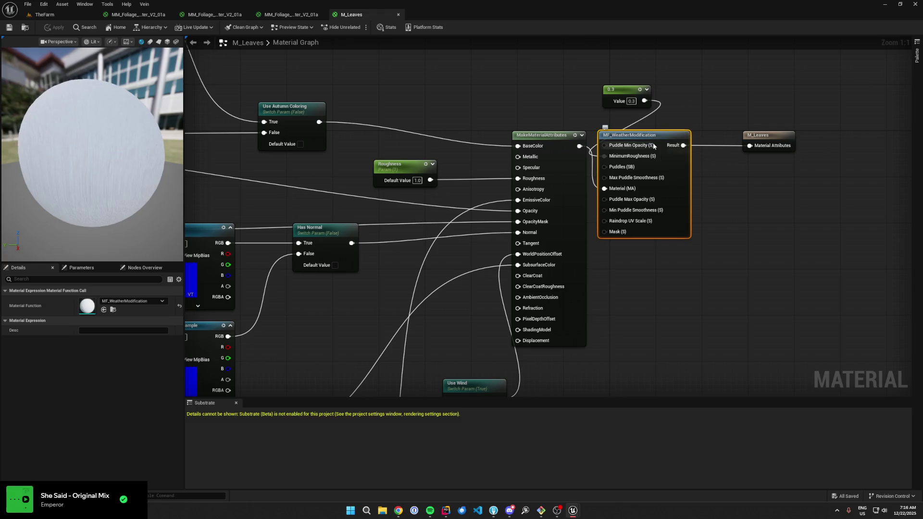
double_click(652, 135)
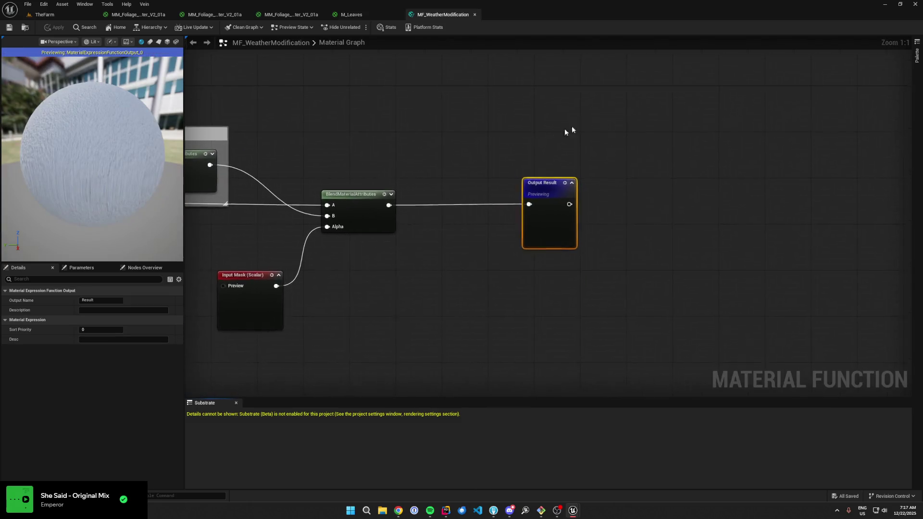
scroll(492, 266, "down", 5)
scroll(493, 266, "up", 6)
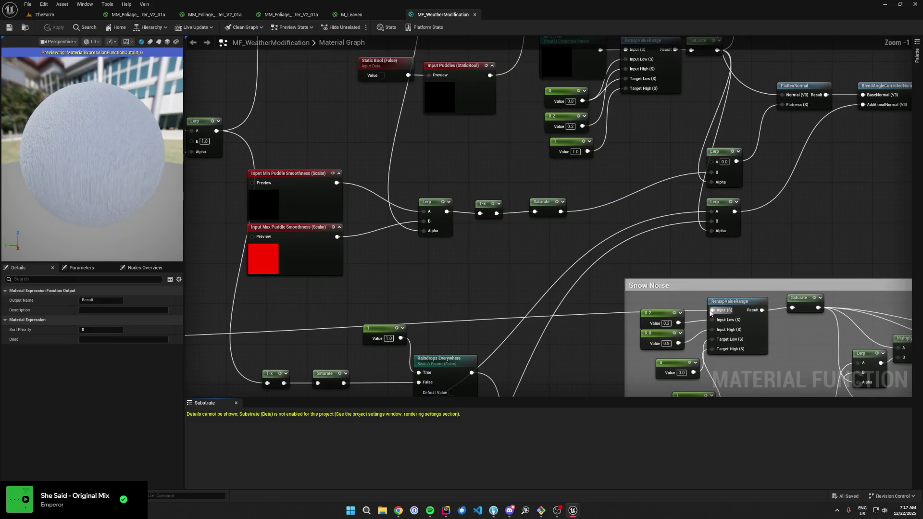
scroll(616, 209, "down", 4)
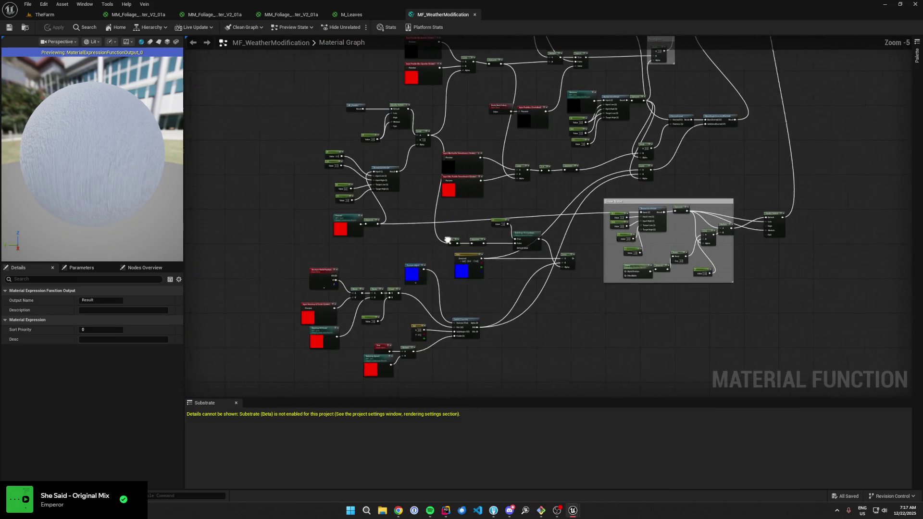
left_click(368, 14)
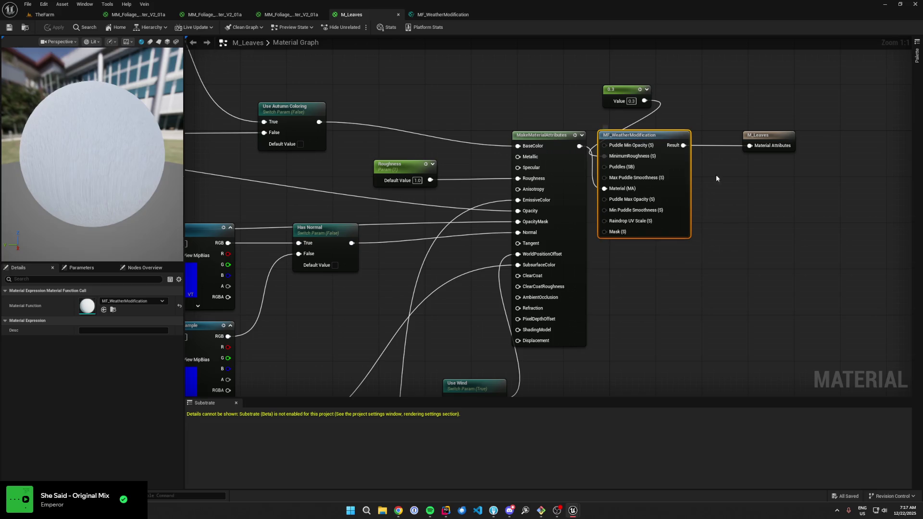
- Pan and zoom the M_Leaves graph to centre on the diffuse leaf-colour nodes
left_click_drag(493, 189, 730, 313)
scroll(540, 217, "down", 2)
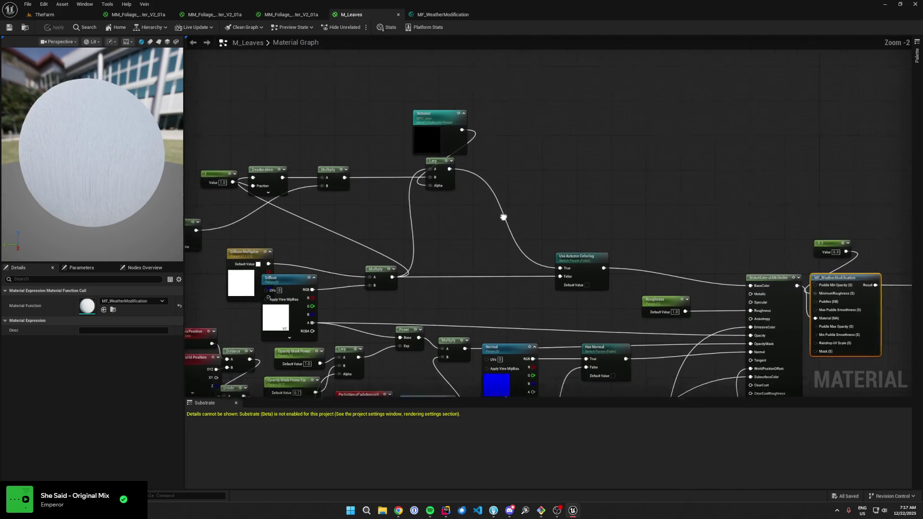
left_click(511, 297)
scroll(336, 286, "up", 2)
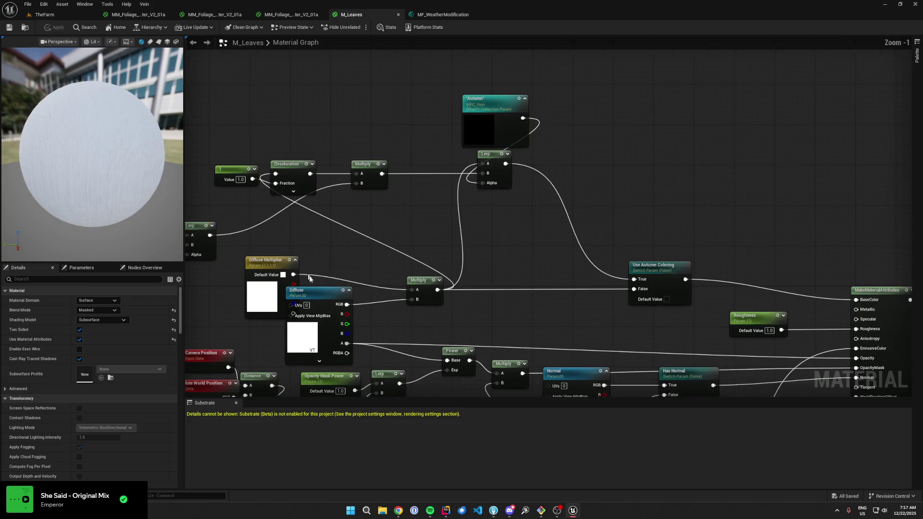
left_click_drag(334, 280, 364, 244)
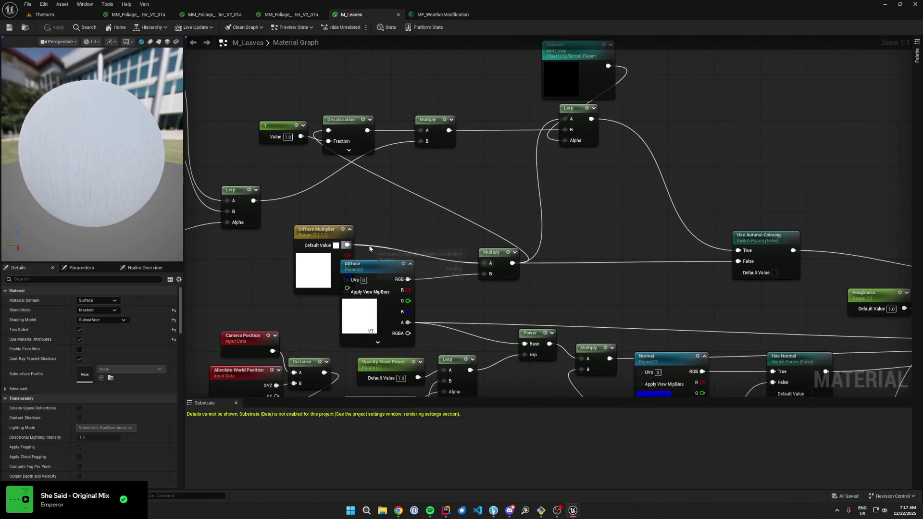
scroll(580, 298, "down", 1)
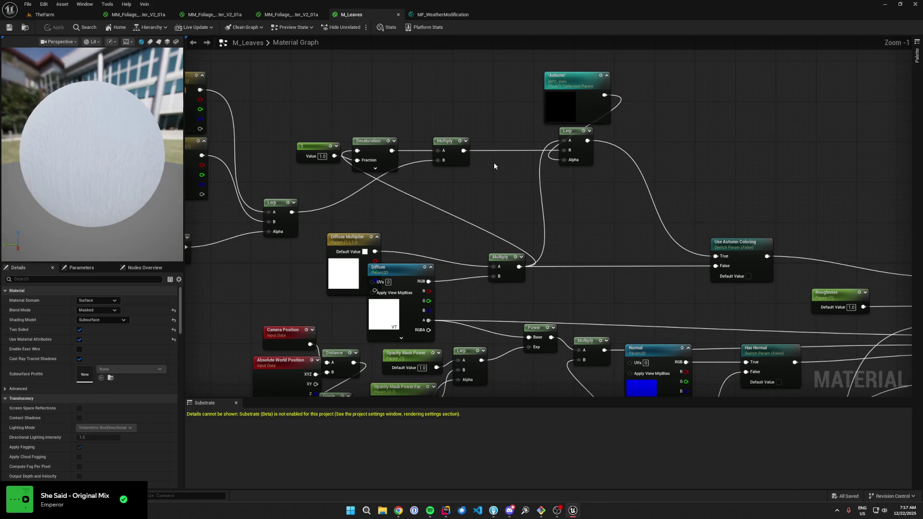
scroll(426, 213, "down", 2)
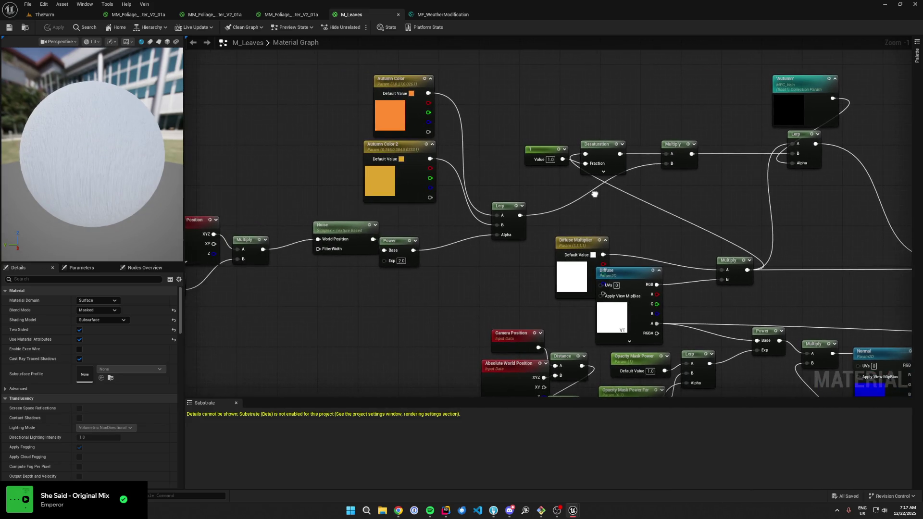
right_click(350, 213)
left_click(659, 135)
- Marquee-select the whole autumn leaf-colour node network, then return to TheFarm level
scroll(541, 137, "down", 1)
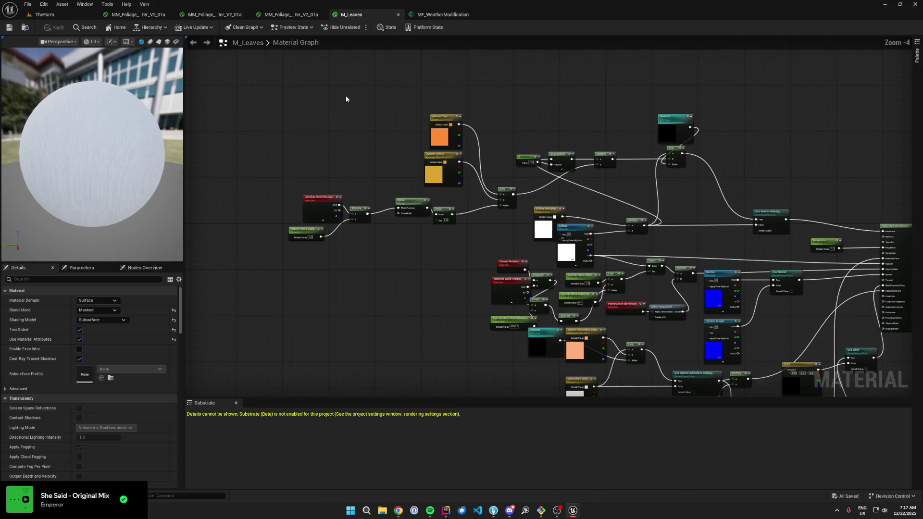
mouse_move(420, 174)
left_mouse_down()
mouse_move(759, 261)
mouse_move(779, 252)
left_mouse_up()
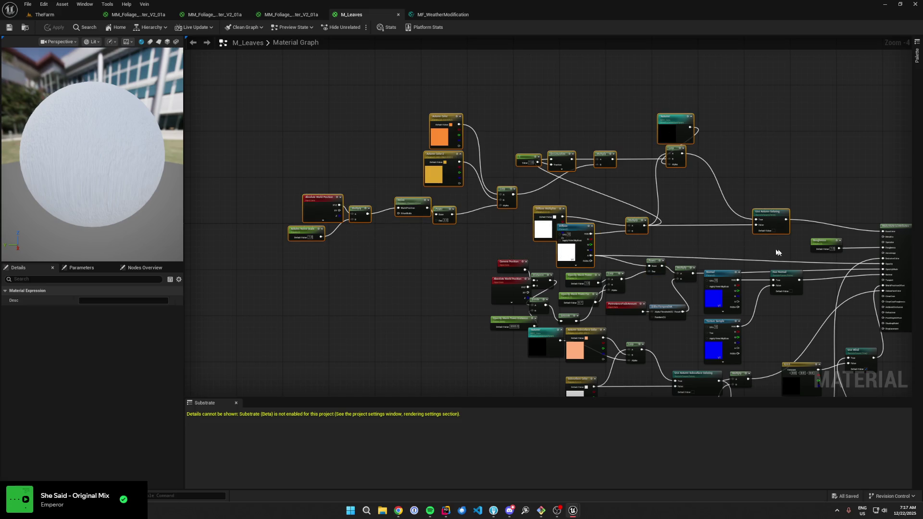
scroll(673, 235, "up", 2)
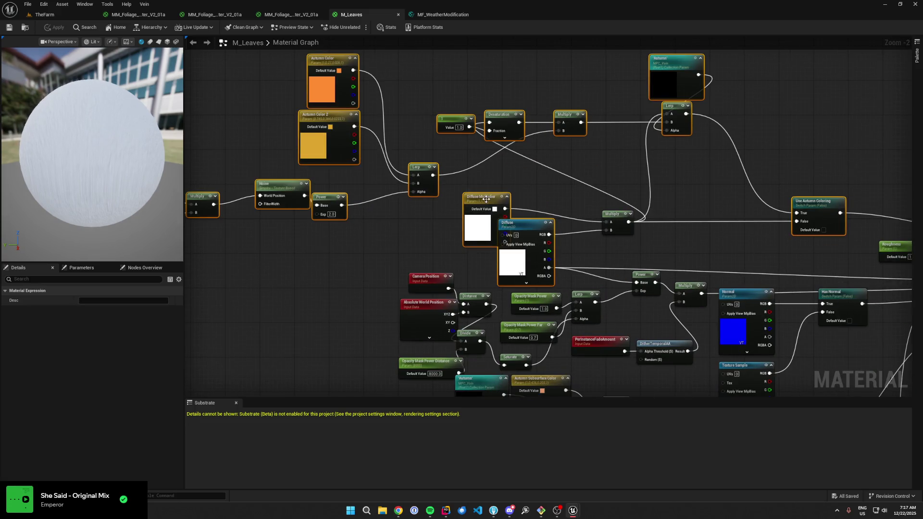
left_click_drag(462, 140, 513, 186)
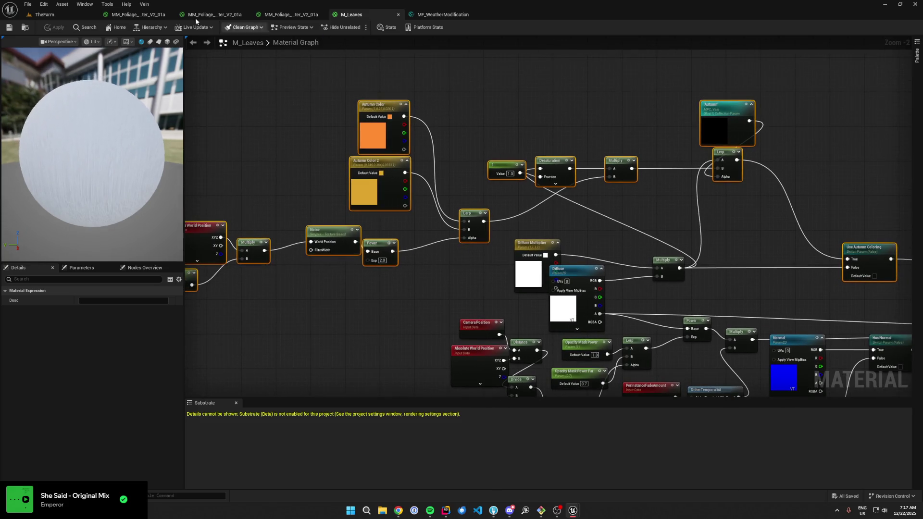
left_click(44, 14)
- Create a new Material Function named MF_AutumnColoring in the Foliage folder
right_click(623, 445)
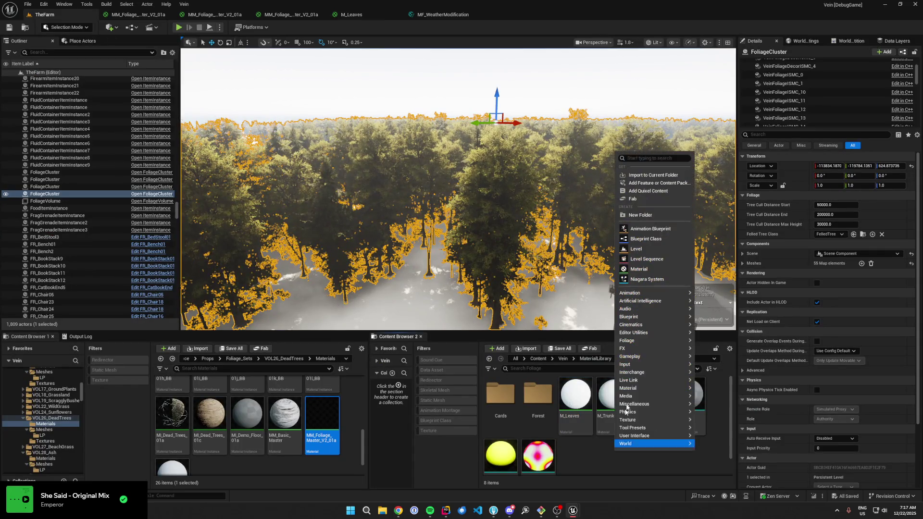
mouse_move(666, 405)
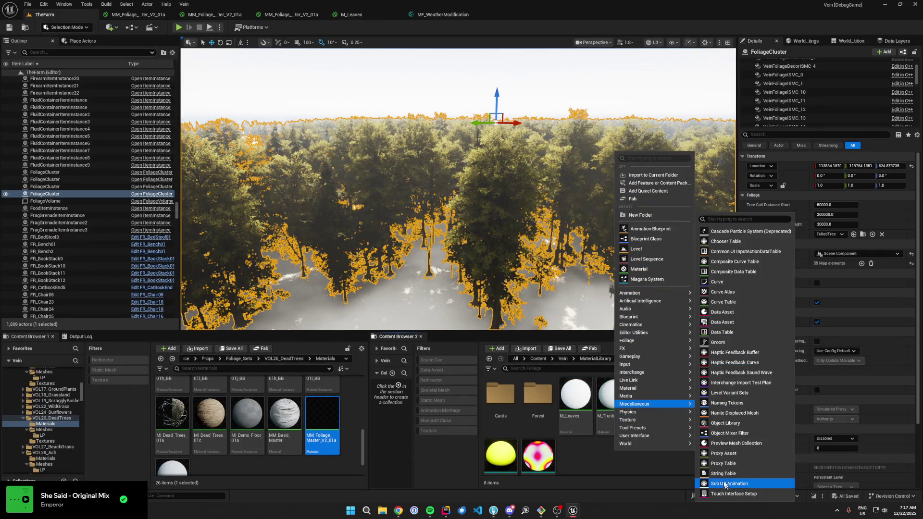
mouse_move(682, 388)
mouse_move(741, 443)
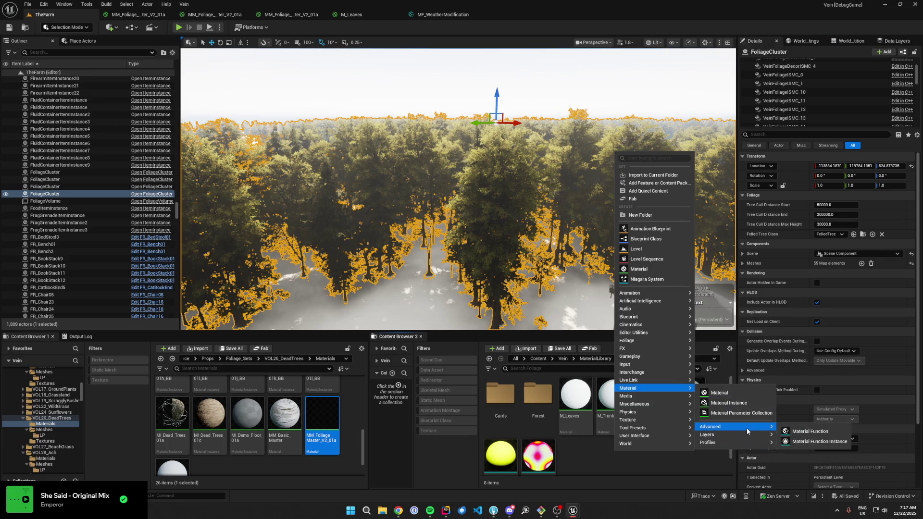
left_click(794, 432)
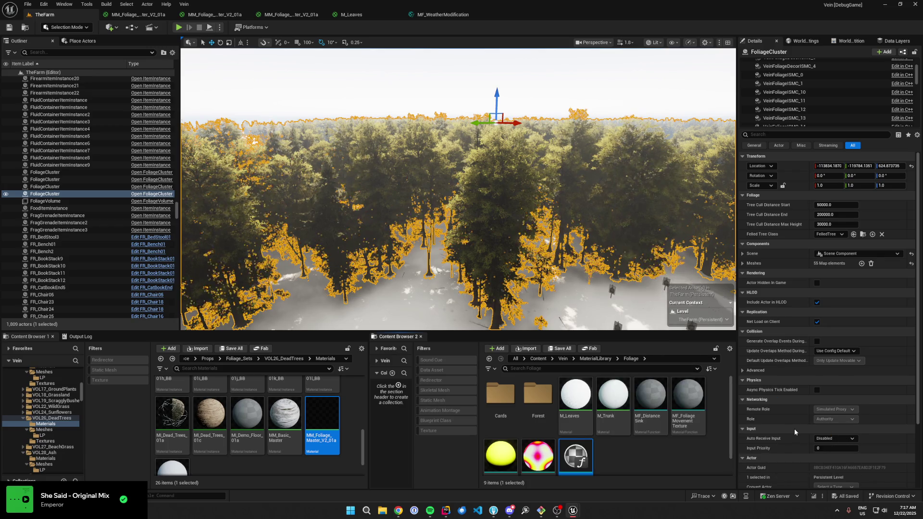
type("MF_AutumnColoring")
key("Return")
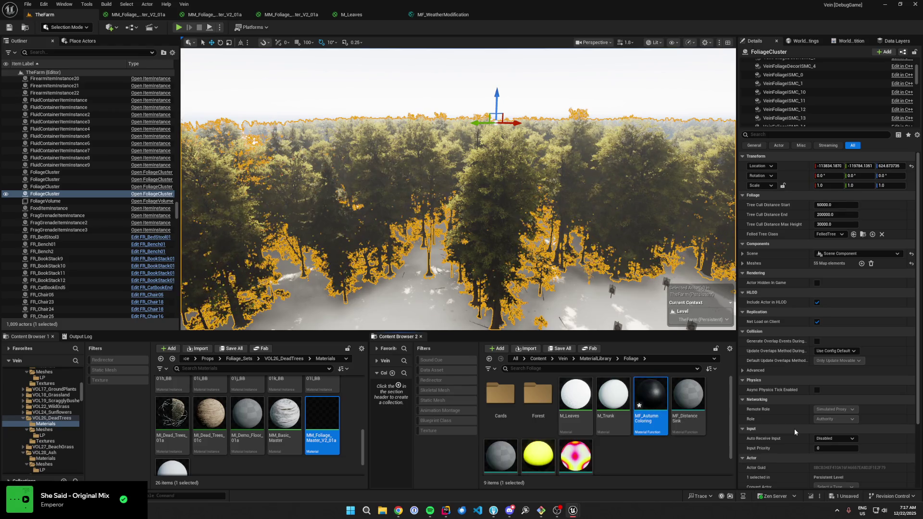
- Open MF_AutumnColoring and paste the copied autumn-colour nodes into its graph
double_click(656, 406)
scroll(639, 276, "down", 1)
key("ctrl+v")
scroll(633, 267, "up", 1)
scroll(580, 253, "up", 5)
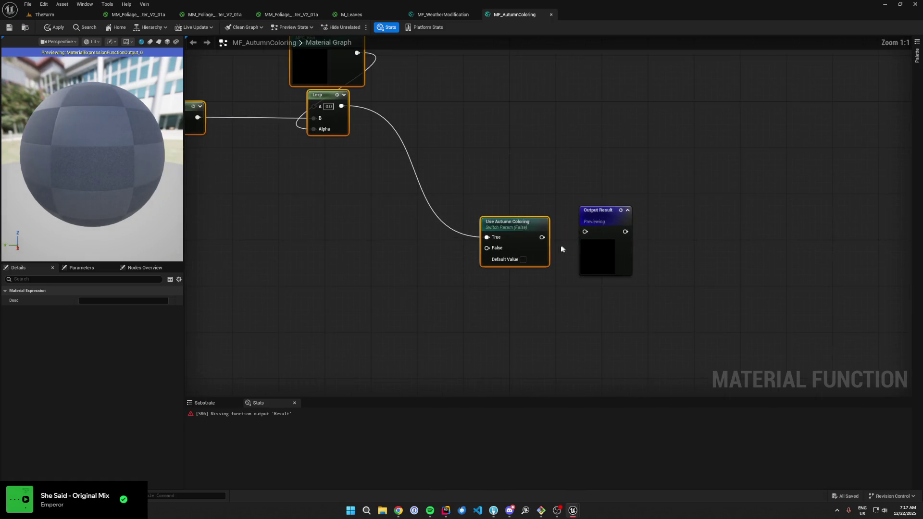
- Connect Use Autumn Coloring to Output Result and add a function input named Default Color
left_click_drag(557, 237, 585, 231)
scroll(662, 213, "down", 3)
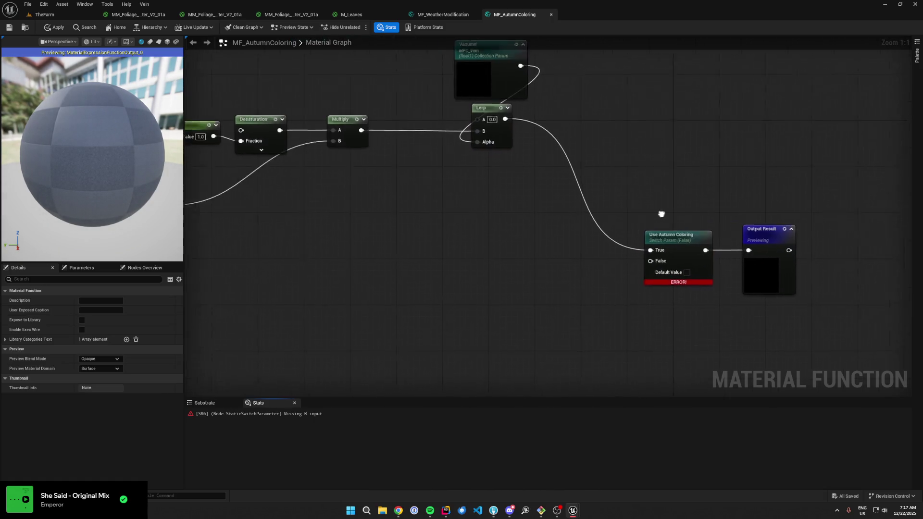
left_click_drag(487, 224, 514, 220)
right_click(586, 256)
type("input")
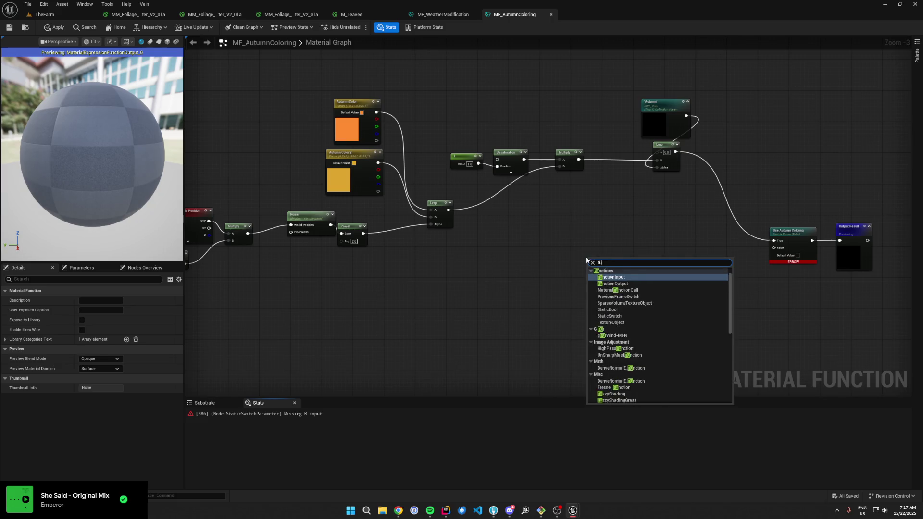
key("Return")
scroll(296, 274, "up", 3)
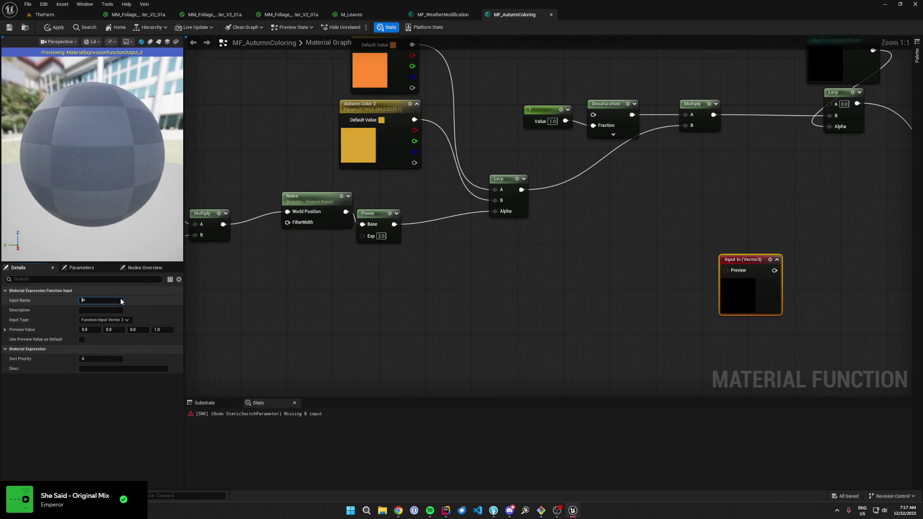
key("Return")
- Wire Default Color into the switch's False pin and the Lerp's A input, and apply
left_click_drag(465, 270, 348, 247)
left_click_drag(481, 260, 686, 235)
left_click(661, 279)
key("Home")
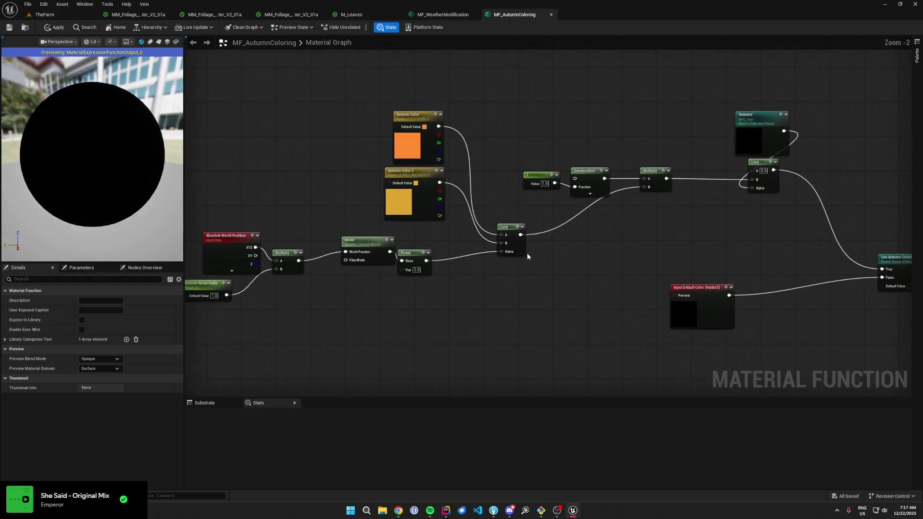
key("ctrl+s")
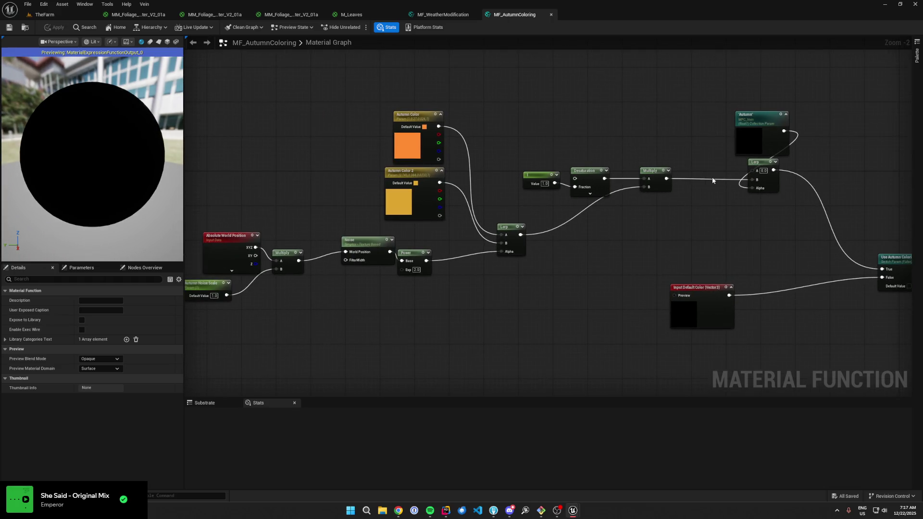
mouse_move(755, 171)
left_mouse_down()
mouse_move(730, 296)
mouse_move(613, 271)
left_mouse_up()
left_click(731, 291)
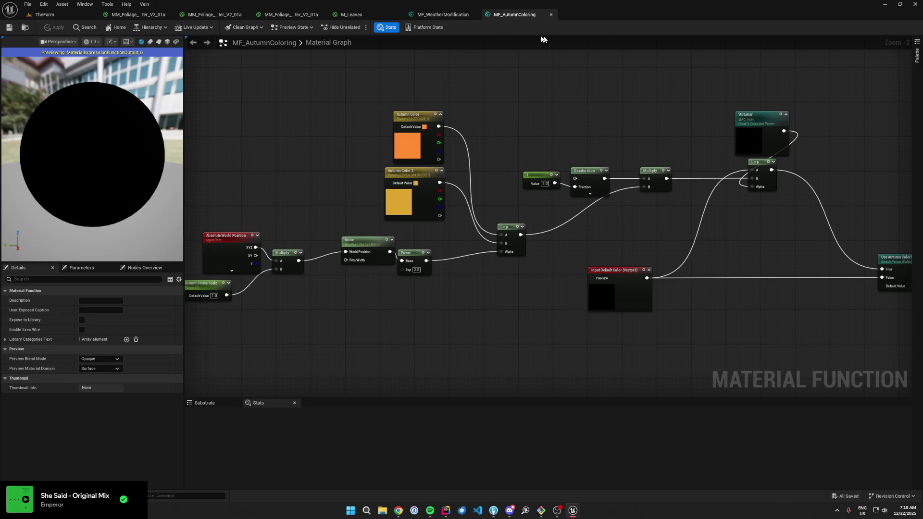
left_click(351, 14)
- Enable Expose to Library on the MF_AutumnColoring function
right_click(550, 82)
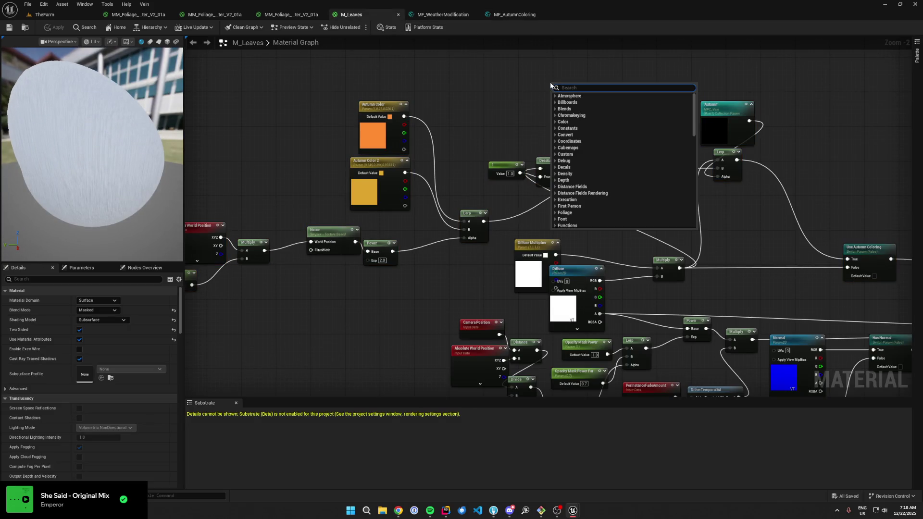
left_click(536, 15)
left_click(82, 321)
left_click(351, 15)
- Add an MF_AutumnColoring node to M_Leaves and insert it into the diffuse colour chain
right_click(503, 113)
type("mf_aut")
key("Return")
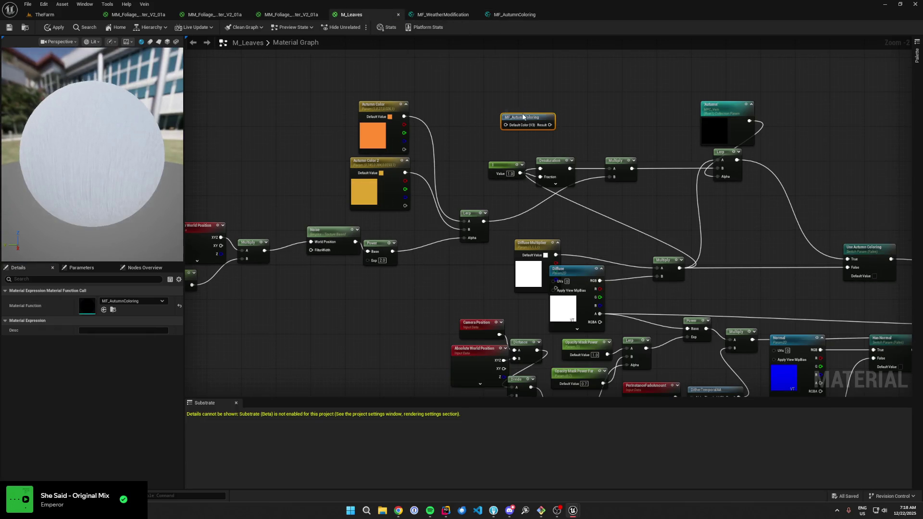
mouse_move(529, 116)
left_mouse_down()
mouse_move(825, 225)
mouse_move(571, 227)
mouse_move(466, 271)
left_mouse_up()
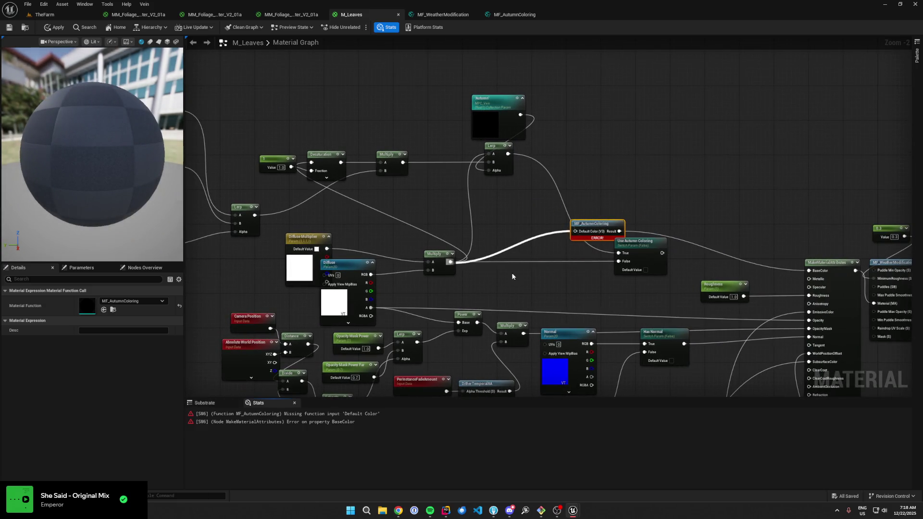
- Delete the old autumn-colour, Lerp, constant and noise nodes, then apply M_Leaves
left_click_drag(571, 172, 634, 237)
left_click_drag(606, 134, 579, 203)
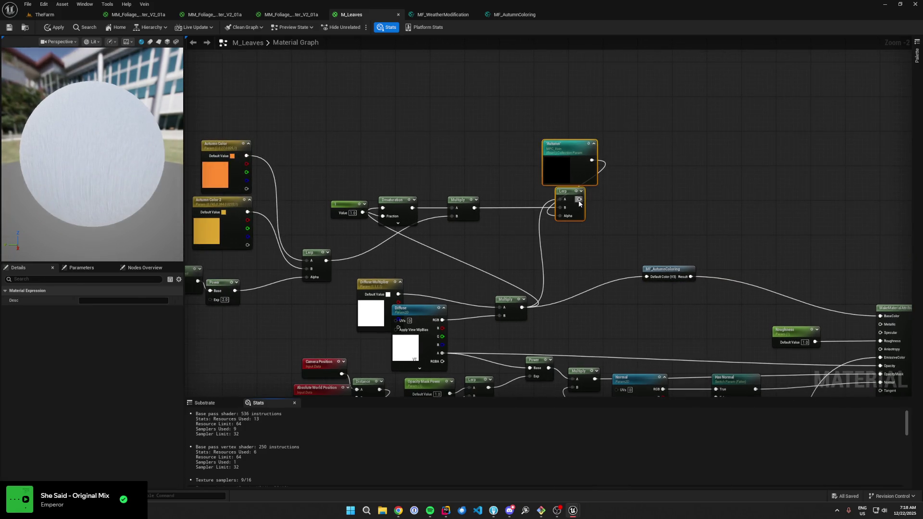
key("Delete")
left_click(479, 215)
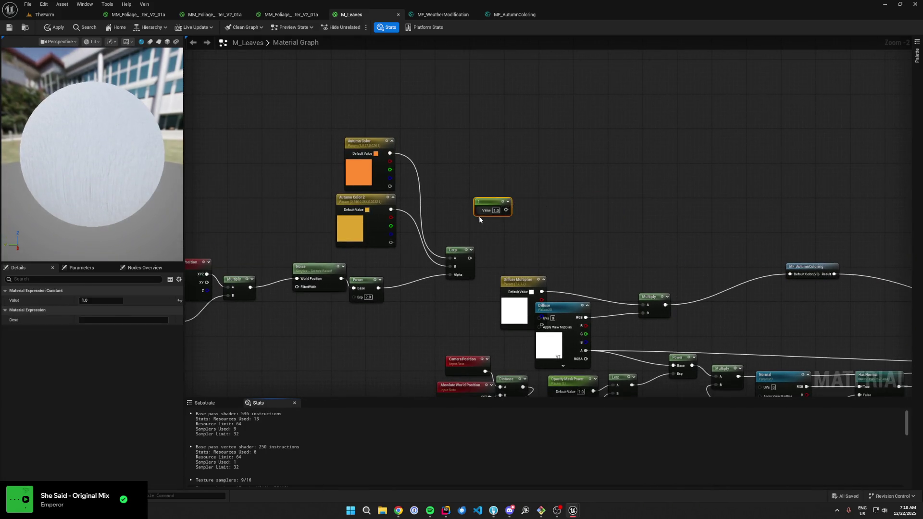
key("Delete")
left_click_drag(645, 113, 307, 323)
key("Delete")
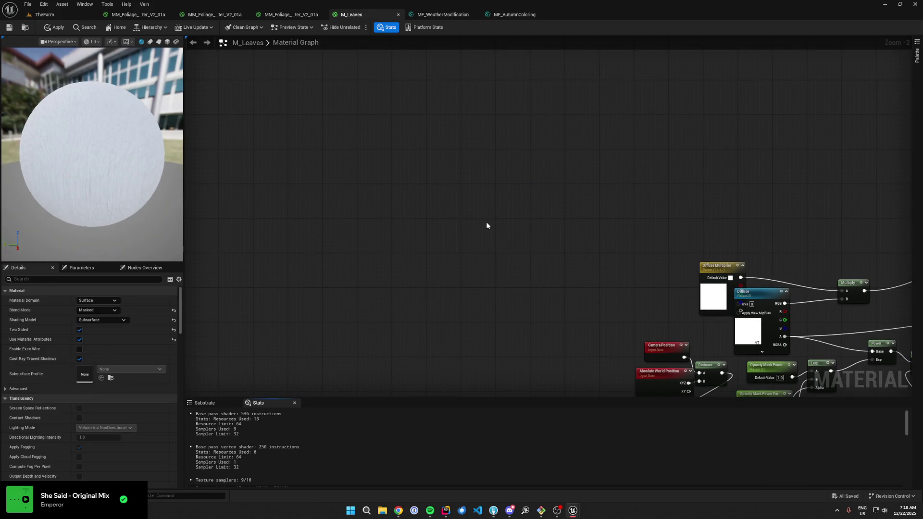
key("ctrl+s")
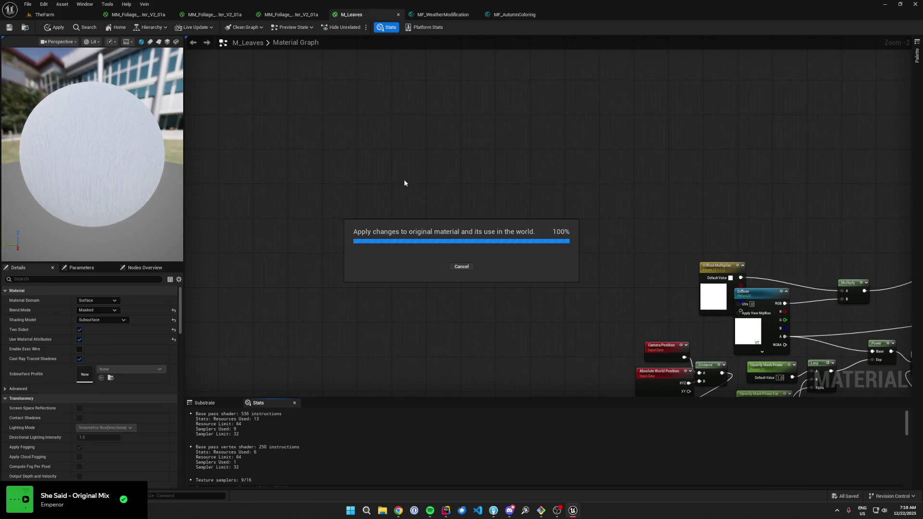
- Pan to the output side of M_Leaves and open MF_WeatherModification for editing
scroll(361, 159, "down", 2)
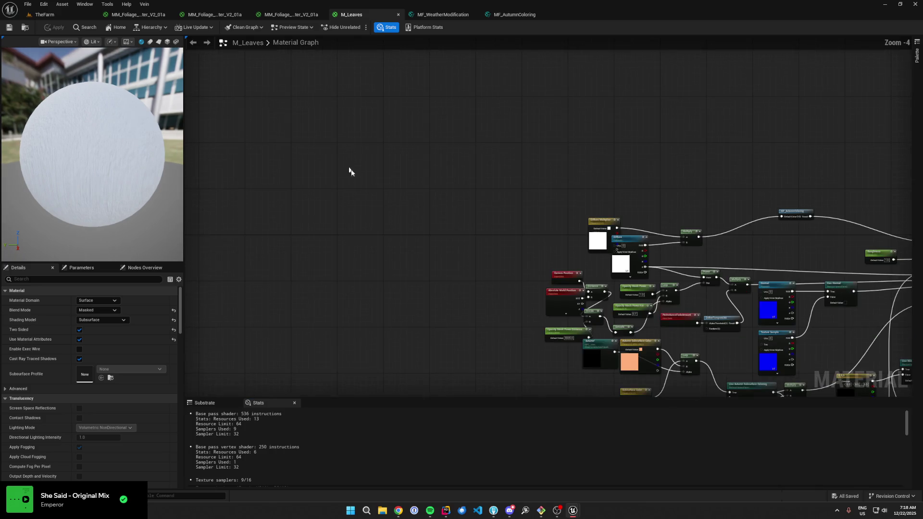
scroll(610, 229, "up", 3)
left_click_drag(740, 140, 565, 149)
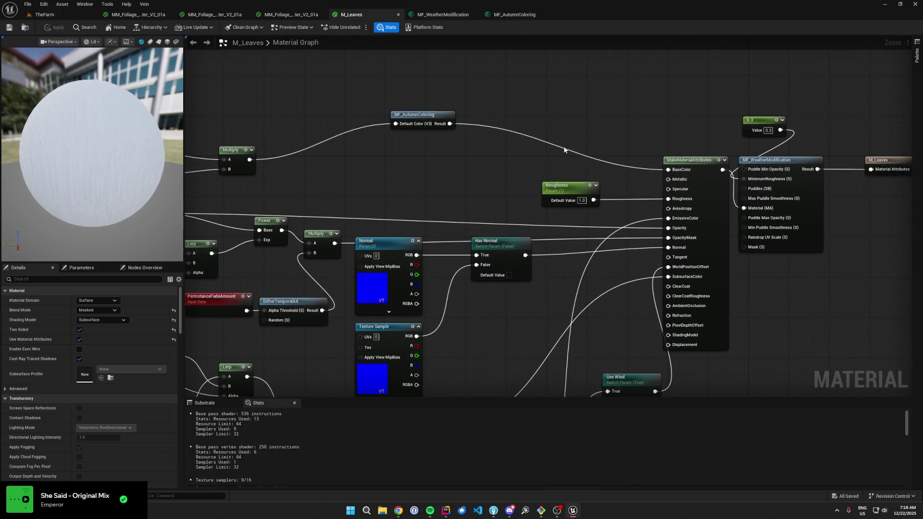
scroll(632, 215, "down", 3)
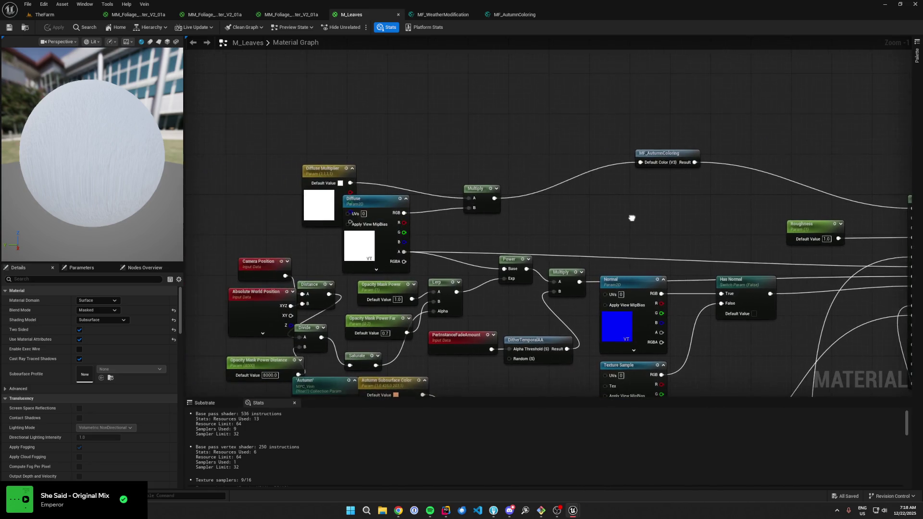
scroll(277, 202, "up", 3)
left_click(702, 223)
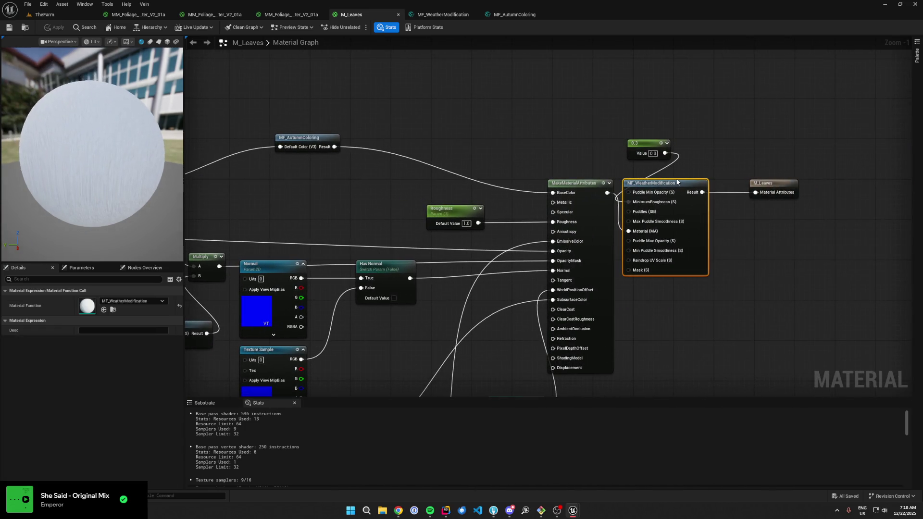
double_click(677, 182)
- Pan the MF_WeatherModification graph from the Quality Switch comment across Snow Noise to the raindrop SubUV nodes
scroll(728, 193, "up", 2)
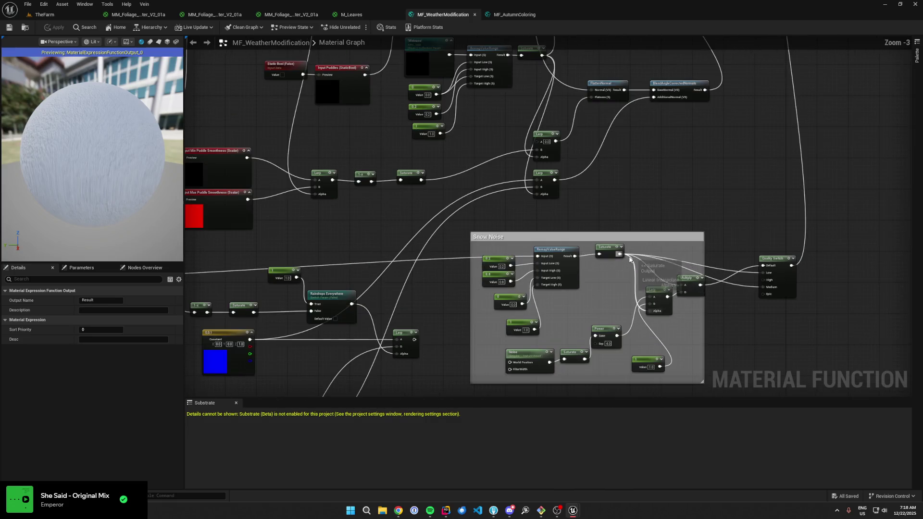
scroll(413, 182, "down", 3)
scroll(612, 131, "up", 5)
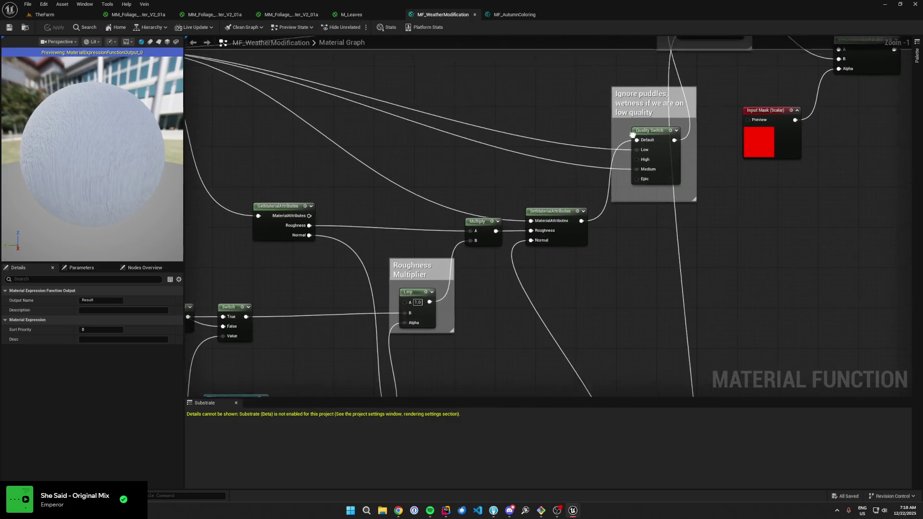
left_click_drag(612, 131, 551, 244)
left_click(617, 122)
mouse_move(617, 123)
left_mouse_down()
mouse_move(593, 136)
mouse_move(585, 88)
mouse_move(613, 109)
left_mouse_up()
left_click_drag(533, 314, 637, 232)
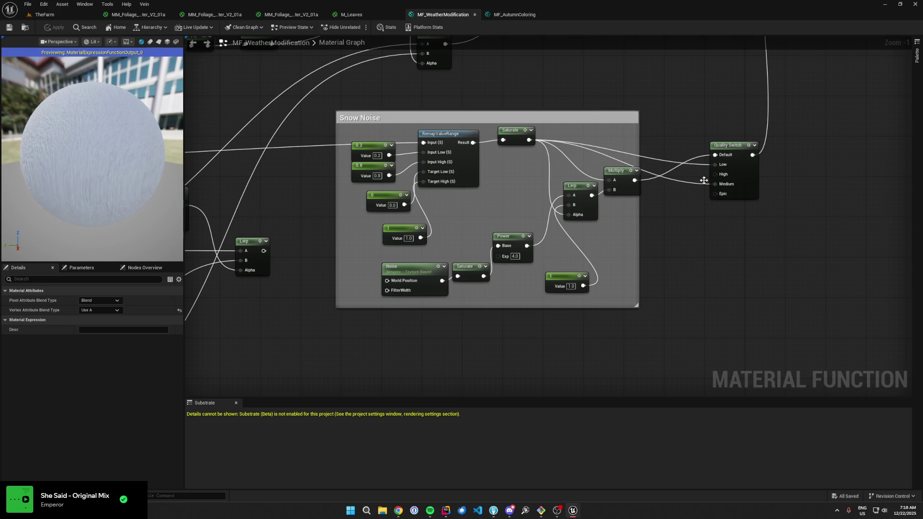
left_click_drag(709, 159, 760, 140)
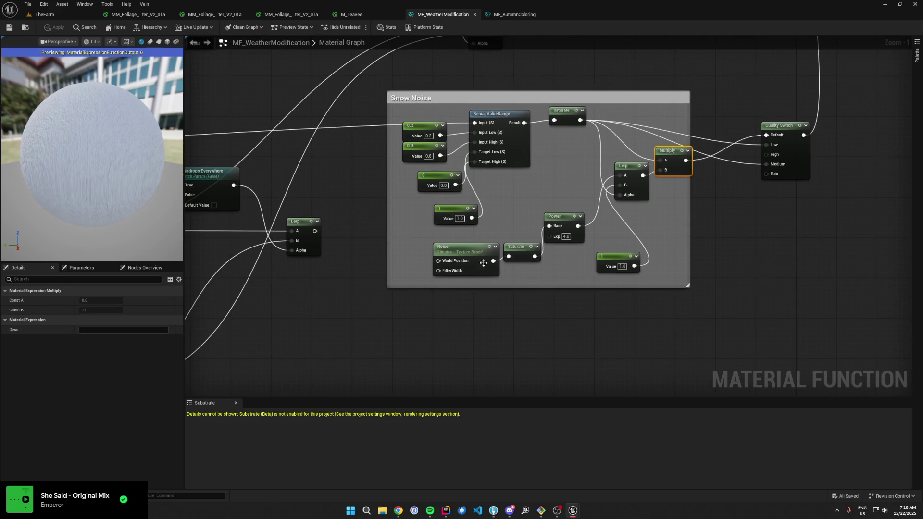
mouse_move(468, 225)
left_mouse_down()
mouse_move(699, 253)
mouse_move(717, 221)
left_mouse_up()
- Pan through the Puddles, Quality Switch, Input Material and GetMaterialAttributes nodes, then back to Snow Noise
scroll(419, 203, "down", 2)
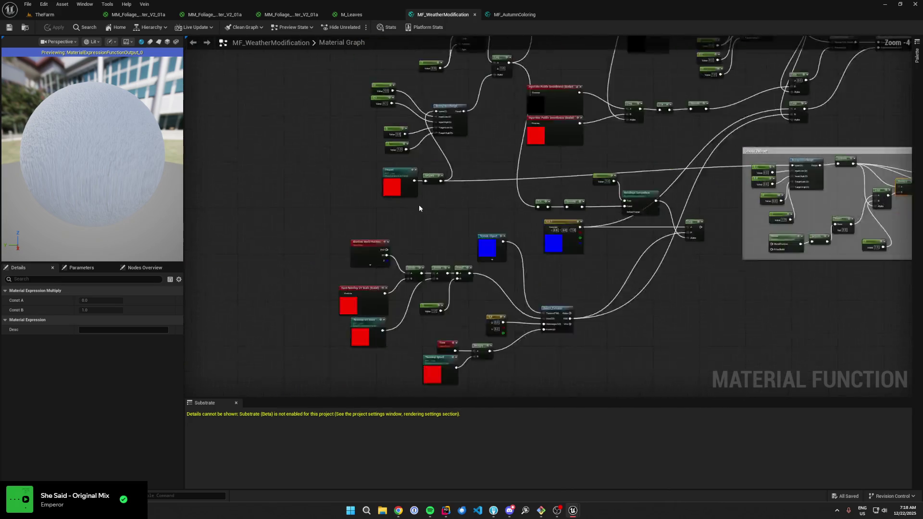
scroll(443, 263, "up", 1)
left_click_drag(444, 263, 497, 385)
mouse_move(515, 202)
left_mouse_down()
mouse_move(507, 358)
mouse_move(556, 65)
mouse_move(491, 354)
left_mouse_up()
left_click_drag(491, 241, 457, 340)
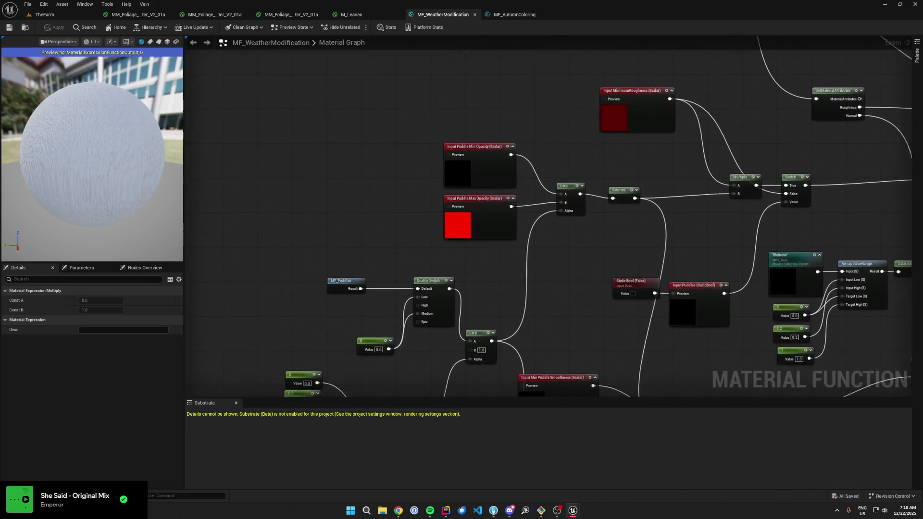
left_click_drag(481, 144, 225, 274)
left_click_drag(480, 192, 385, 40)
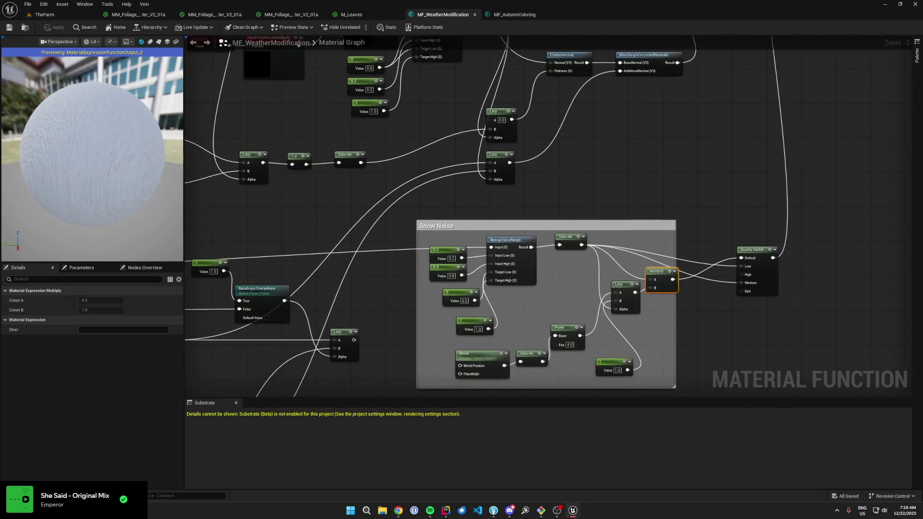
left_click_drag(510, 302, 528, 258)
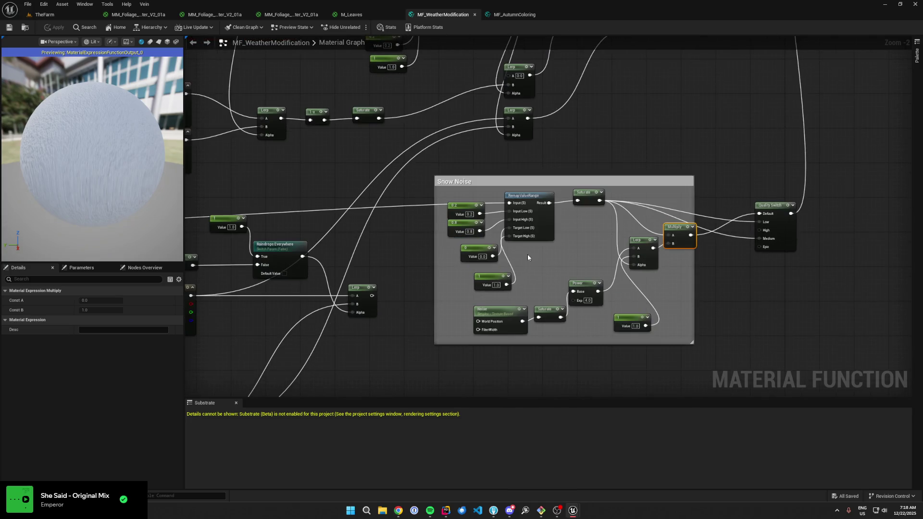
scroll(520, 322, "up", 2)
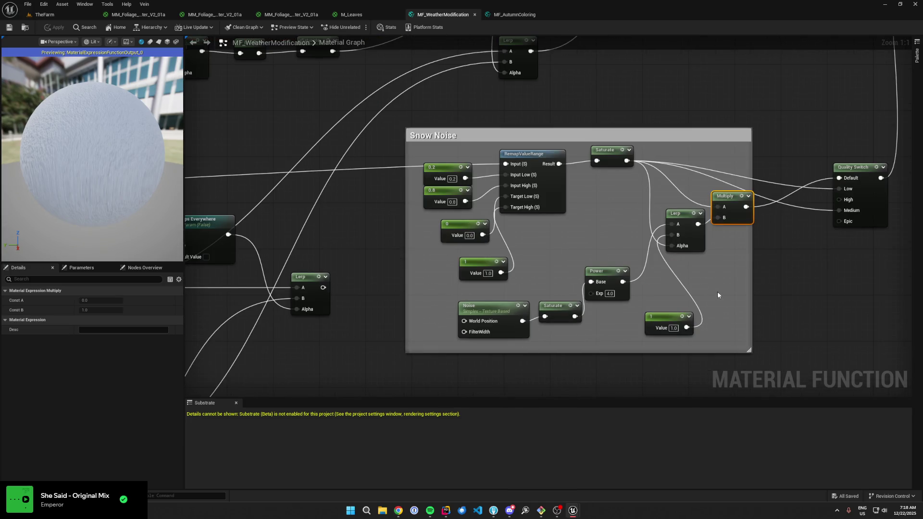
- Inspect the Multiply node that builds the snow noise in the Snow Noise group
left_click(717, 291)
scroll(717, 291, "down", 6)
scroll(570, 241, "up", 1)
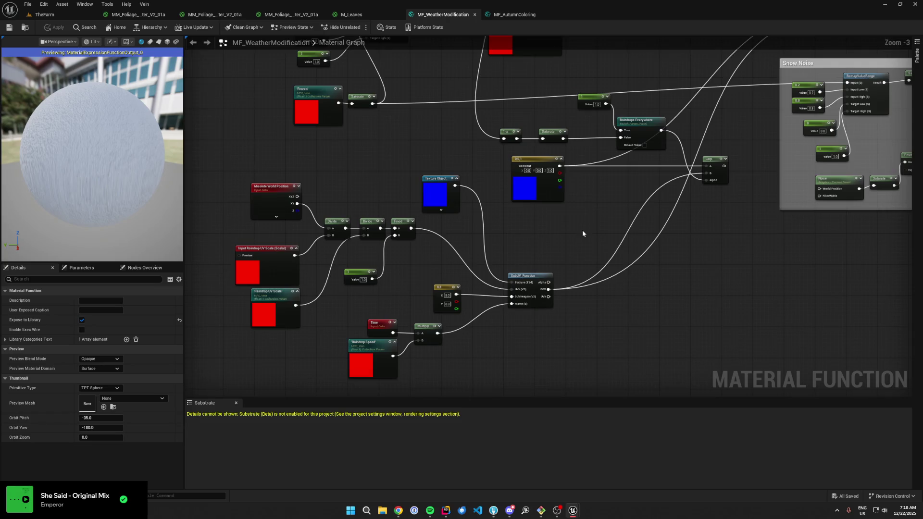
scroll(583, 212, "up", 1)
left_click_drag(593, 175, 547, 311)
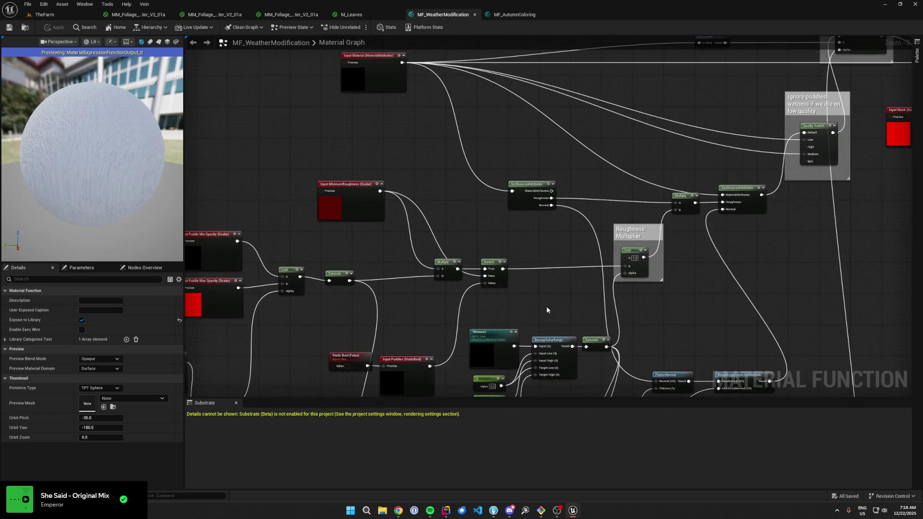
mouse_move(695, 151)
left_mouse_down()
mouse_move(683, 270)
mouse_move(431, 267)
mouse_move(546, 82)
mouse_move(499, 249)
left_mouse_up()
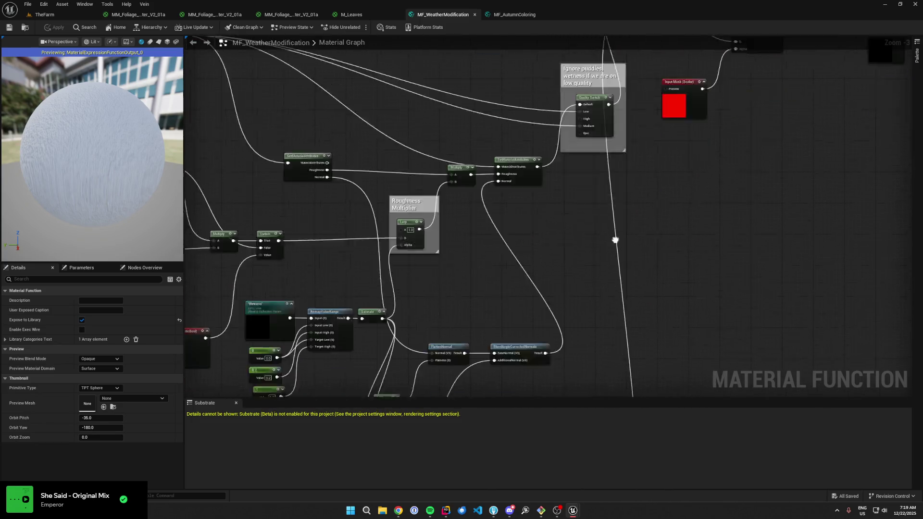
scroll(668, 260, "up", 3)
left_click_drag(668, 221, 677, 221)
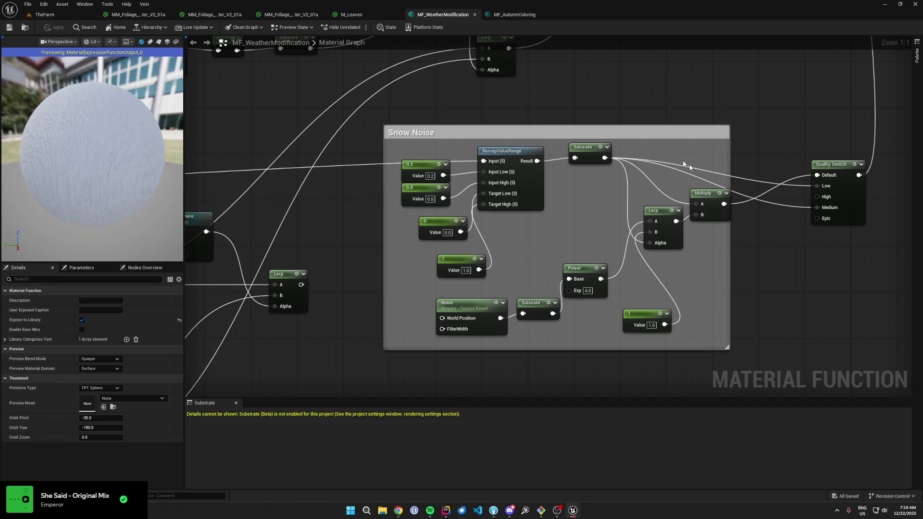
left_click(706, 192)
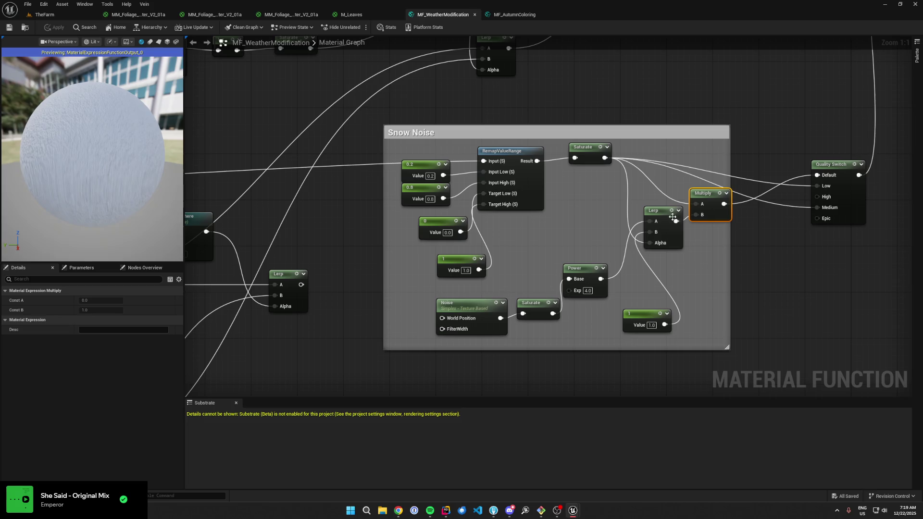
- Inspect the MF_Snow function call, then bring up the MF_AutumnColoring graph
mouse_move(574, 210)
left_mouse_down()
mouse_move(715, 310)
mouse_move(692, 168)
mouse_move(655, 334)
left_mouse_up()
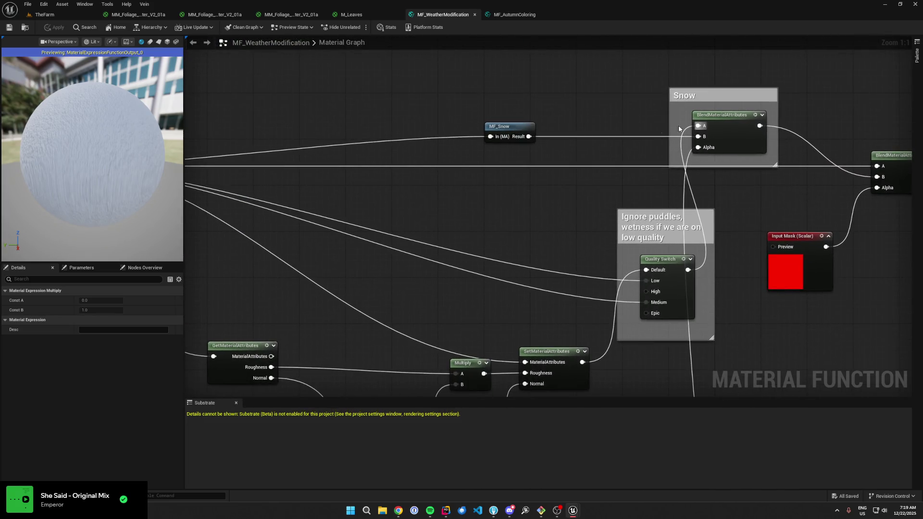
left_click_drag(555, 136, 742, 157)
right_click(698, 159)
left_click(716, 144)
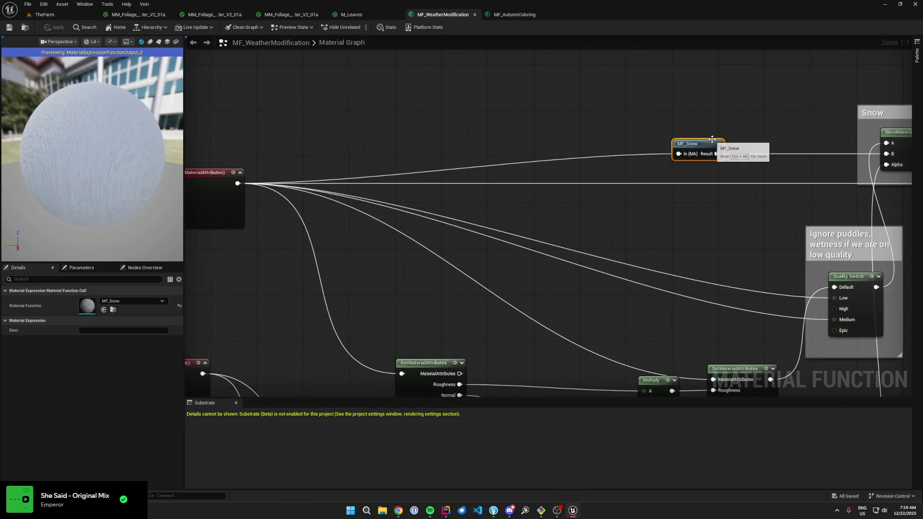
scroll(716, 142, "down", 2)
left_click(506, 14)
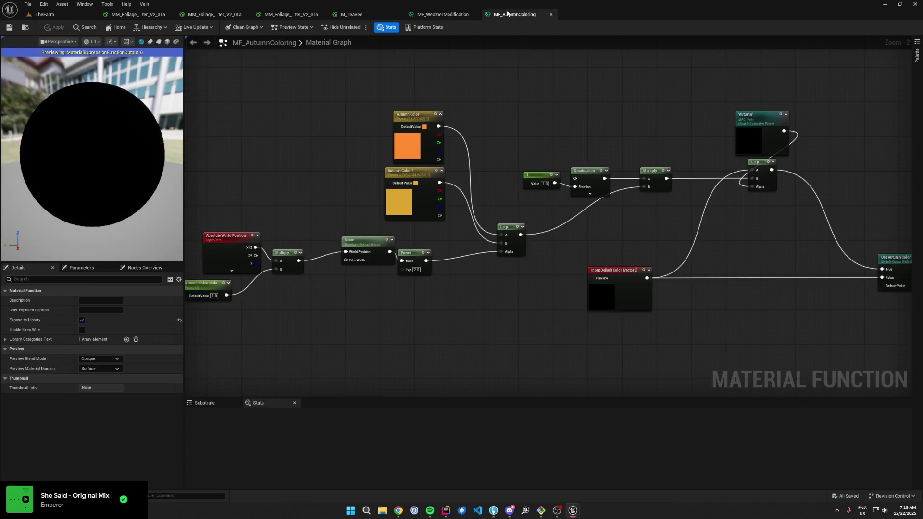
- Cycle through the M_Leaves and MM_Foliage tabs and locate the first foliage material's asset (Ctrl+B)
left_click(356, 14)
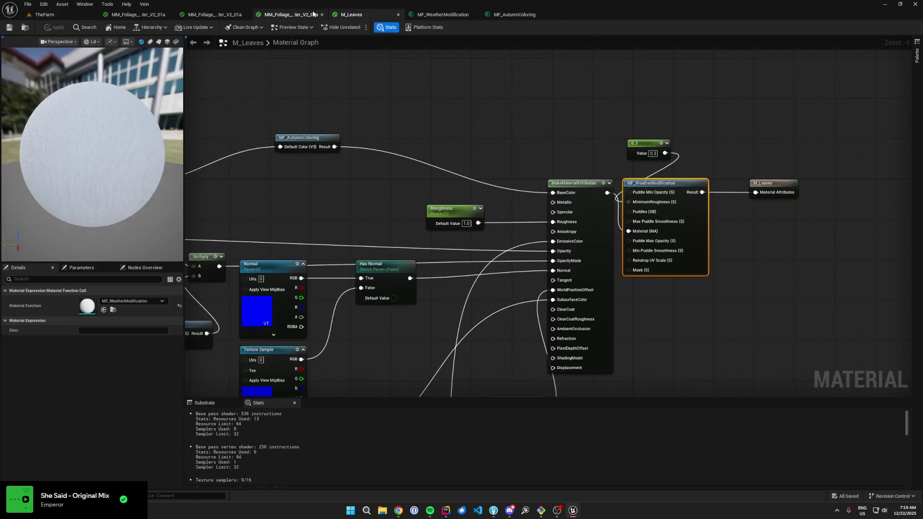
left_click(291, 14)
left_click(214, 14)
left_click(137, 15)
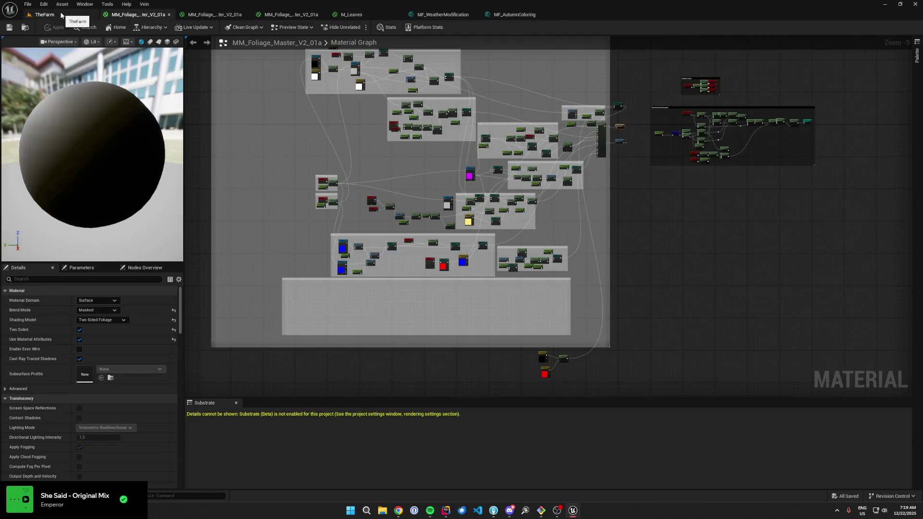
key("ctrl+b")
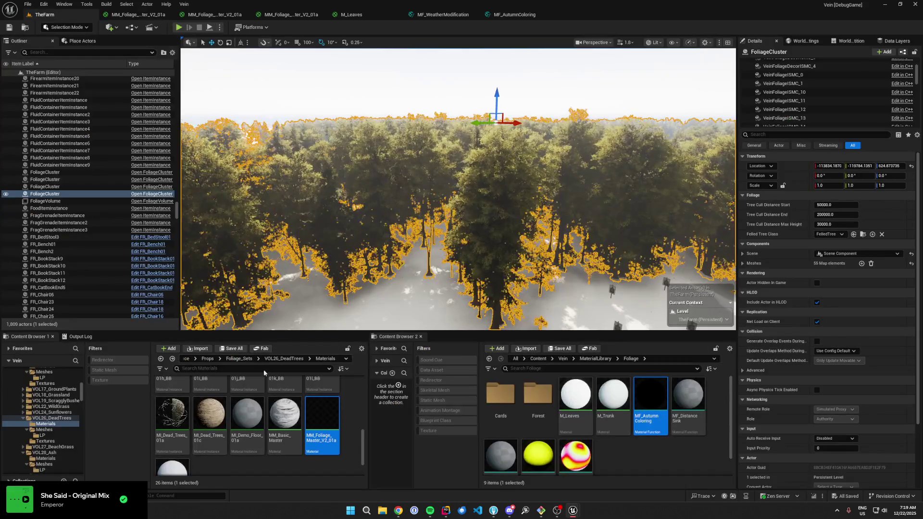
- Navigate the Content Browser to VOL28_Ash/Materials and select MI_Tree_NN_02a
left_click(290, 359)
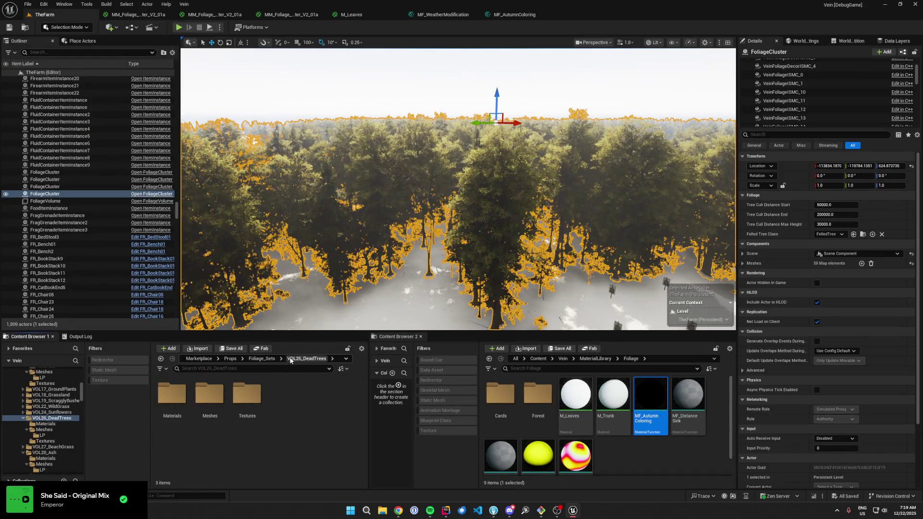
left_click(262, 358)
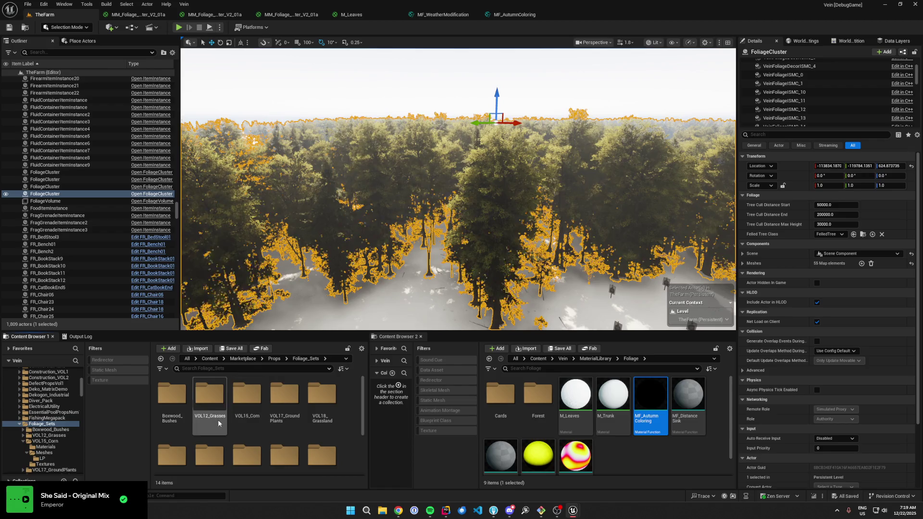
scroll(305, 443, "down", 2)
double_click(209, 433)
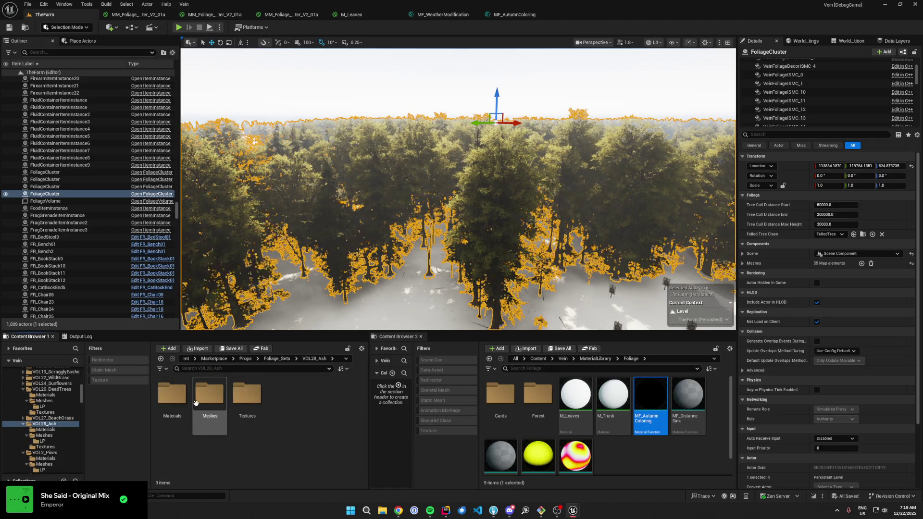
double_click(171, 399)
scroll(269, 426, "down", 5)
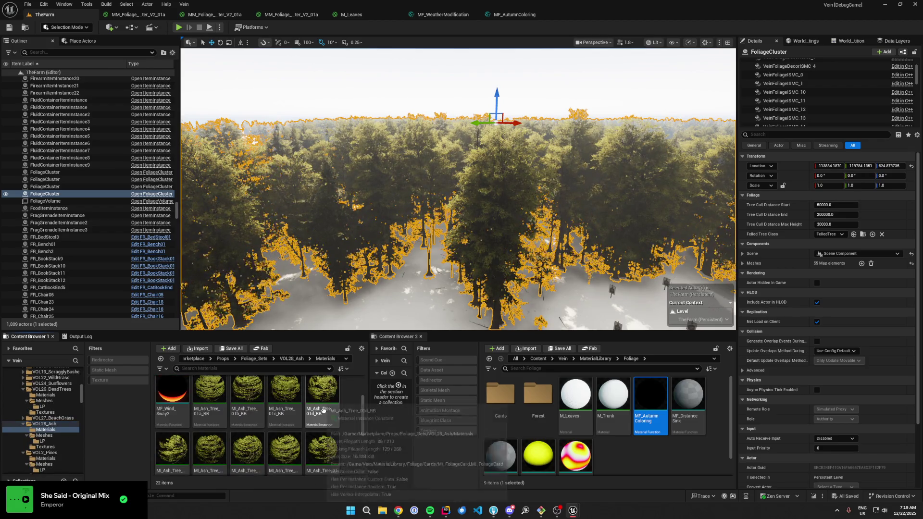
scroll(283, 431, "down", 1)
left_click(255, 428)
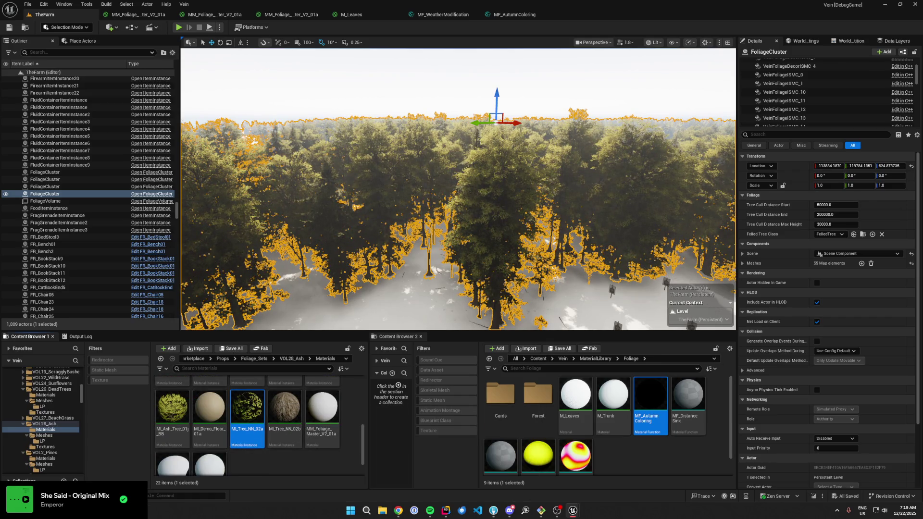
scroll(521, 229, "up", 9)
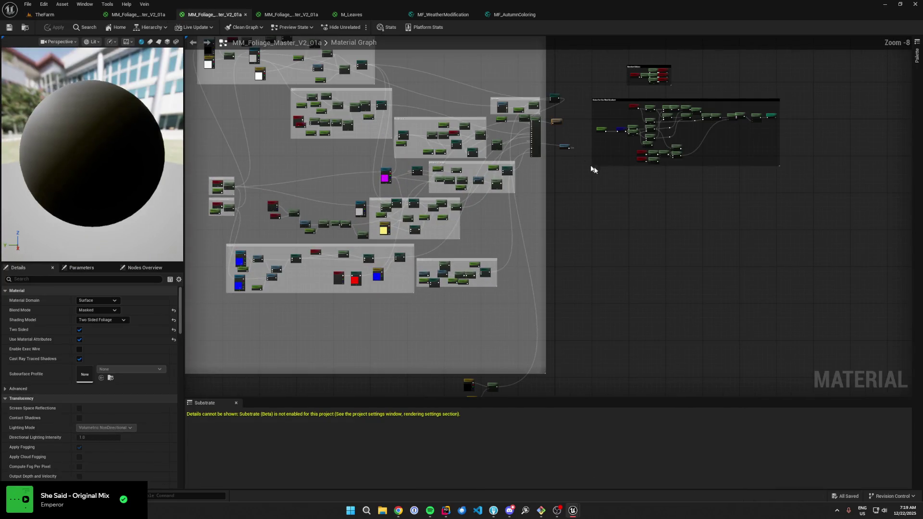
- Insert MF_WeatherModification between MakeMaterialAttributes and the material output node
scroll(585, 223, "up", 4)
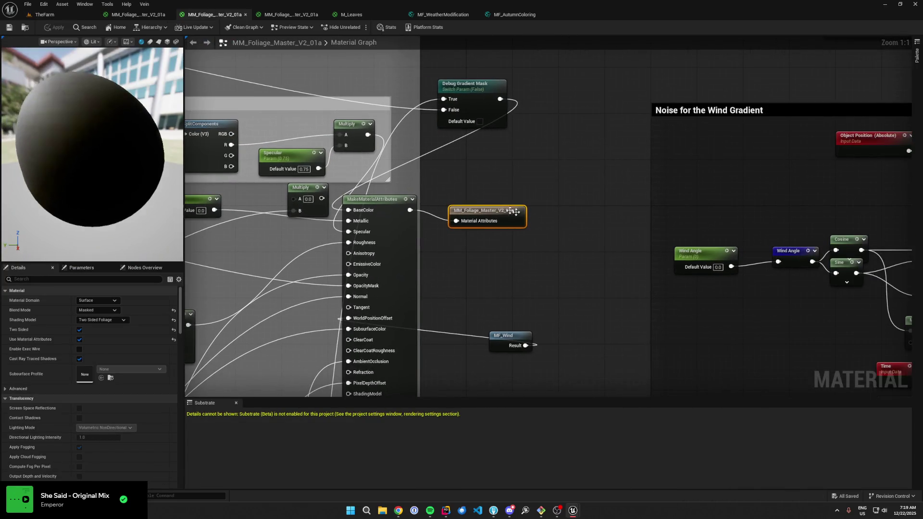
left_click_drag(473, 208, 557, 198)
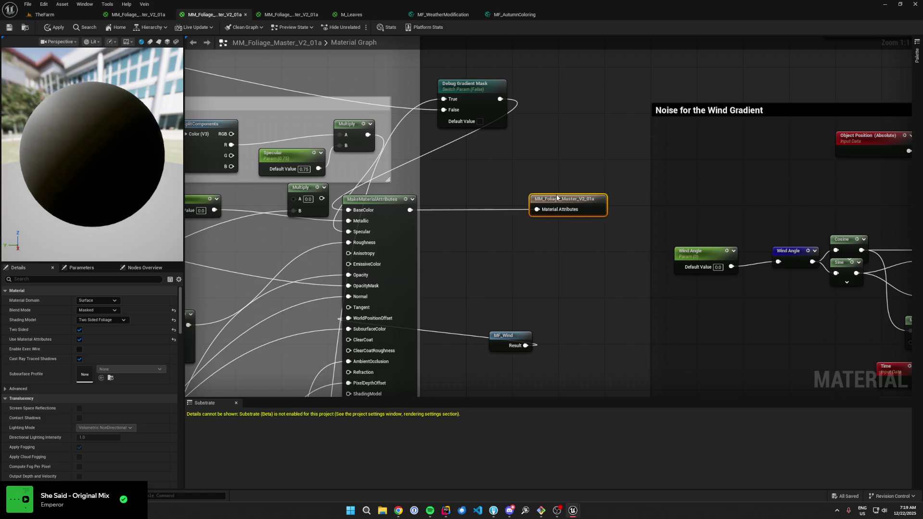
right_click(473, 187)
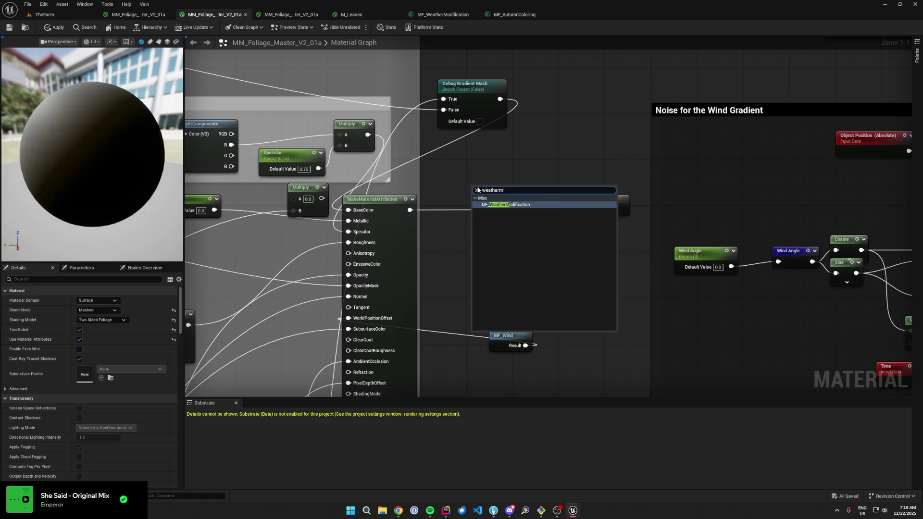
key("Escape")
left_click_drag(514, 186, 489, 199)
left_click_drag(410, 210, 449, 252)
left_click_drag(525, 212, 563, 212)
left_click(559, 171)
- Compare with M_Leaves' wiring, checking the 0.3 constant feeding its weather function
left_click(351, 14)
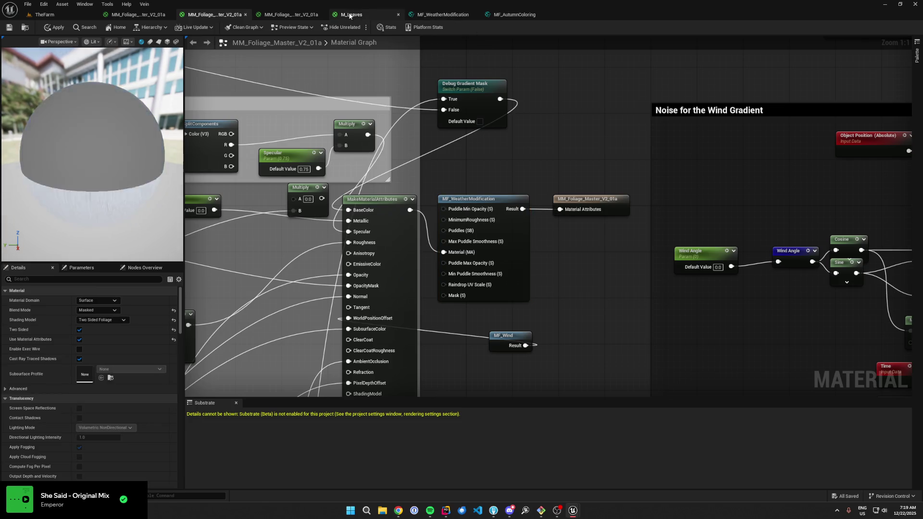
left_click(644, 143)
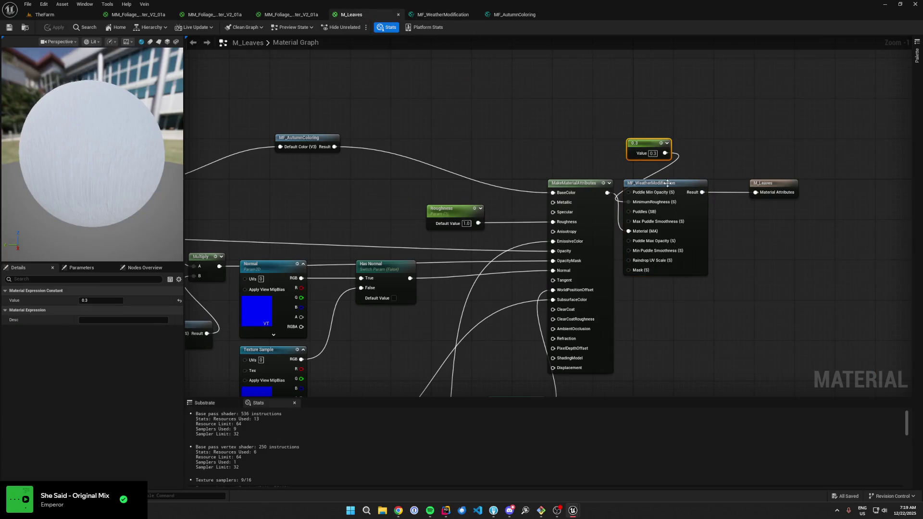
scroll(621, 183, "up", 1)
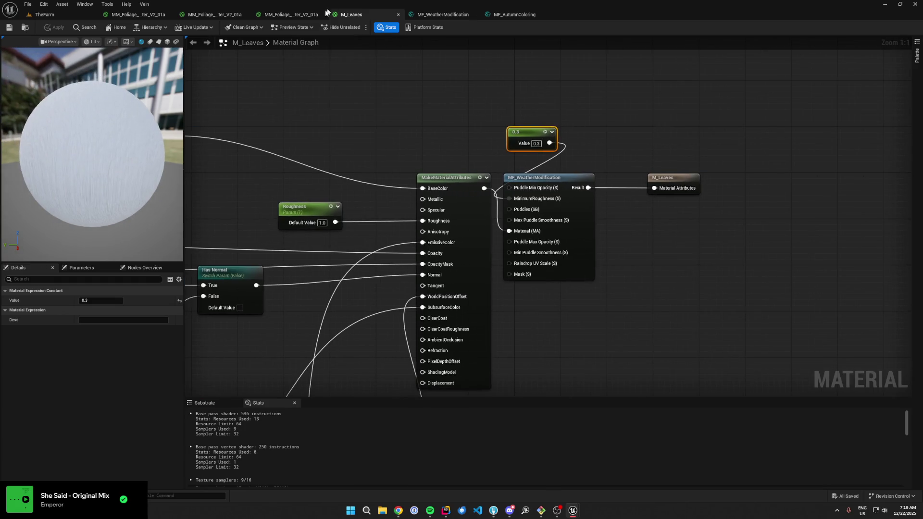
- Look over the other MM_Foliage_Master graph, then return to TheFarm to view the snowy forest
left_click(298, 15)
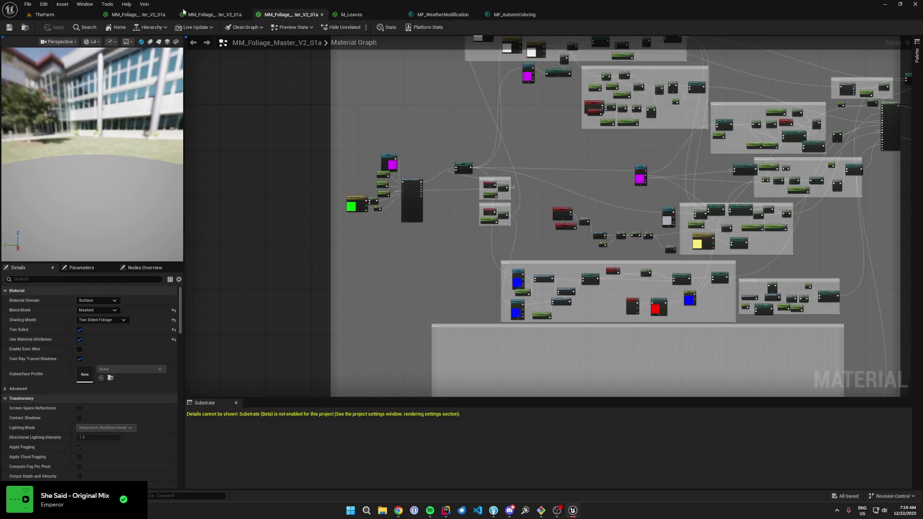
left_click(184, 12)
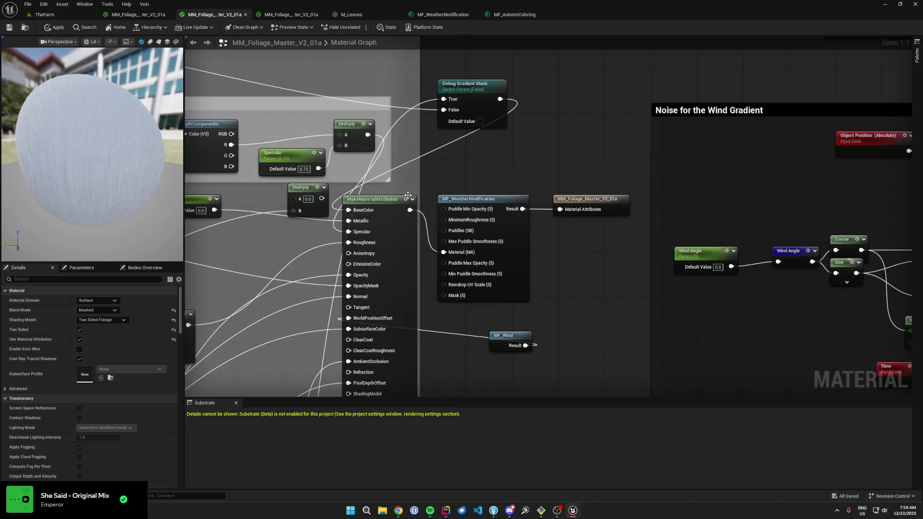
left_click_drag(408, 195, 485, 207)
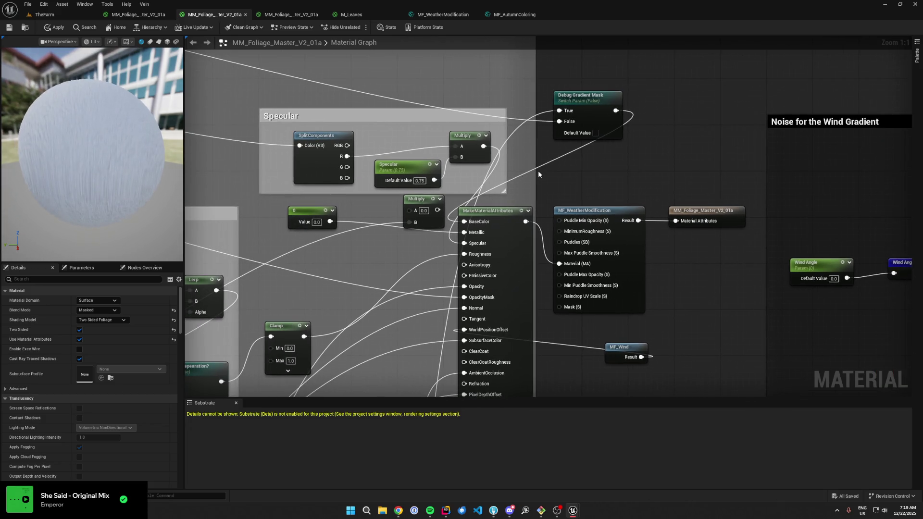
left_click_drag(445, 101, 717, 210)
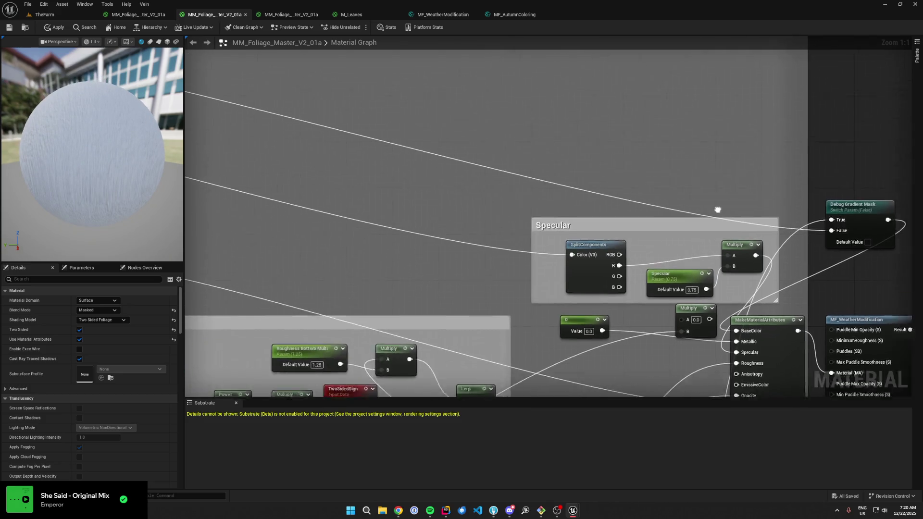
left_click(45, 15)
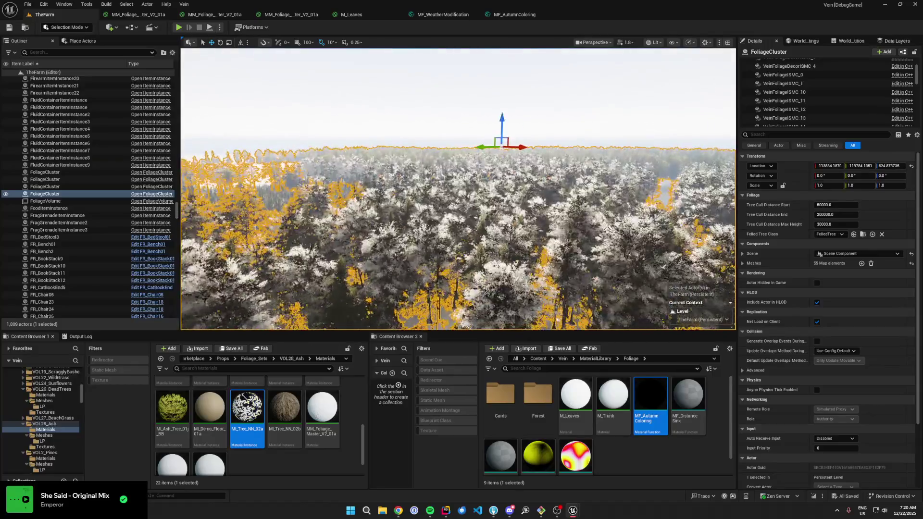
key("w")
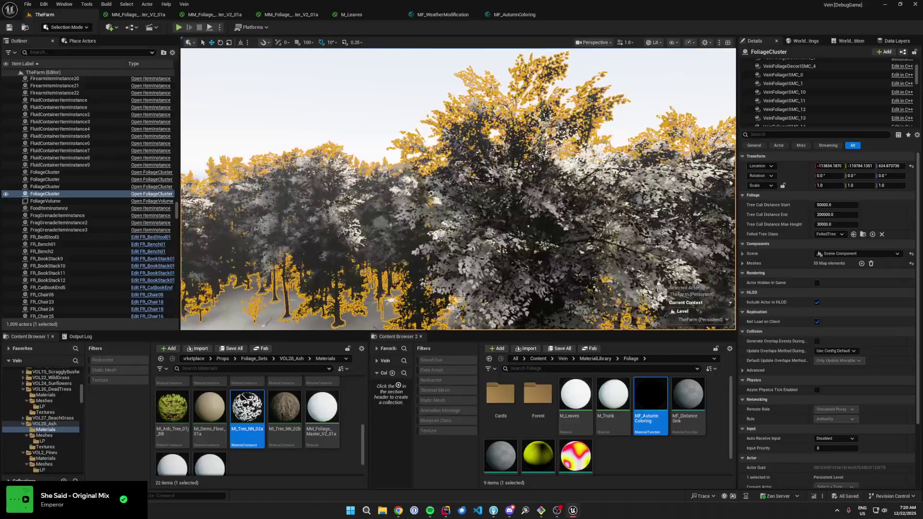
left_click(457, 96)
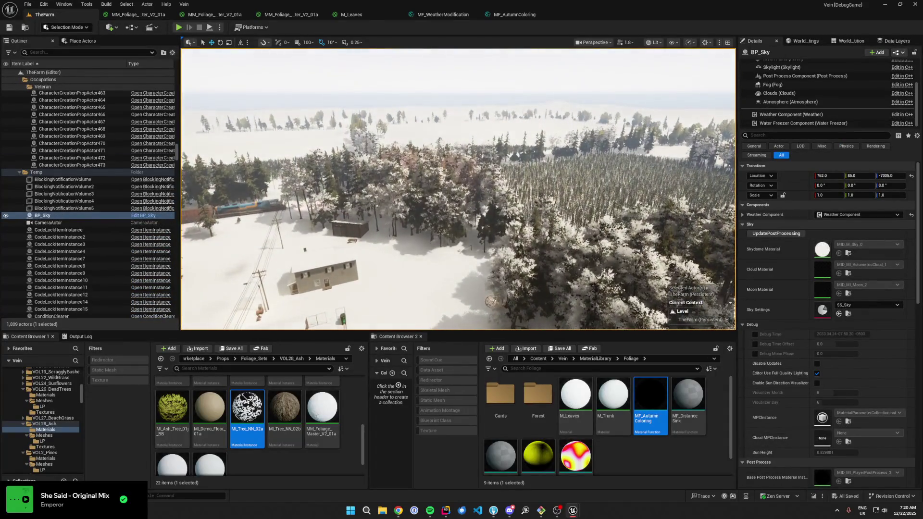
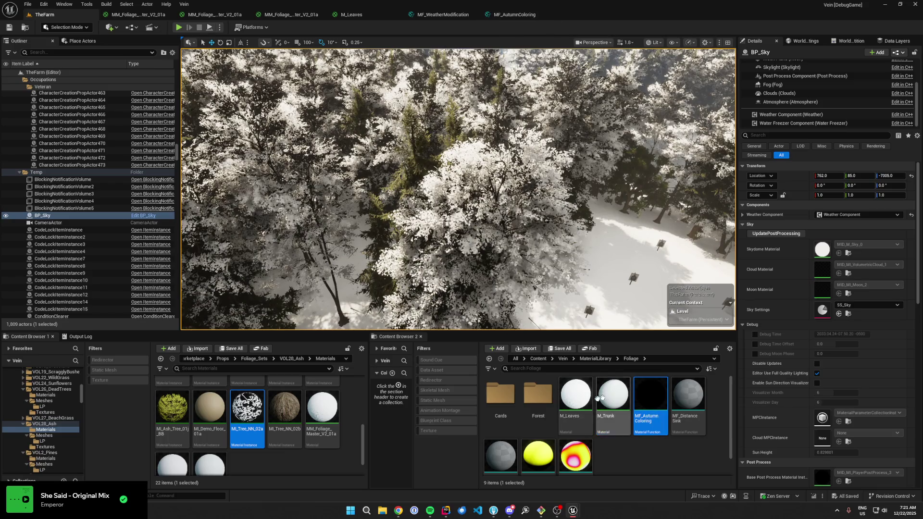
- Browse the Content Browser to the VOL4_Spruce_trees > Materials folder
left_click(277, 361)
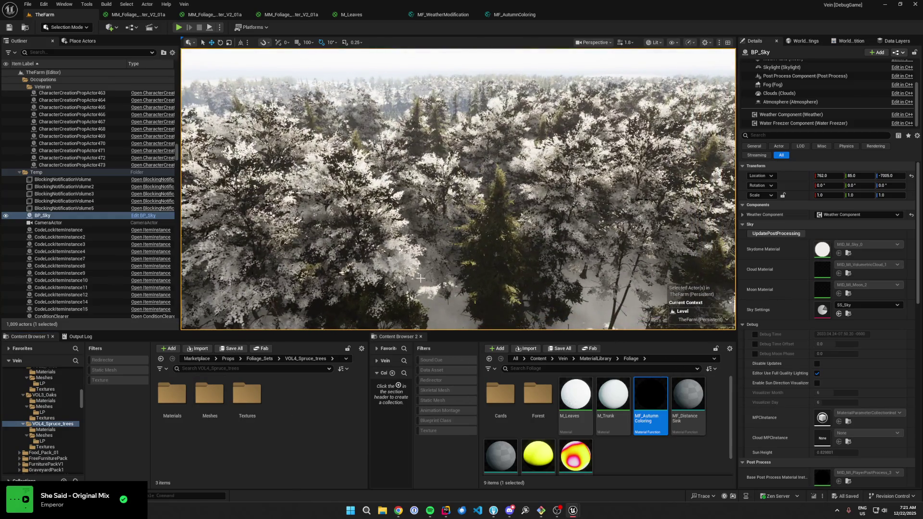
double_click(219, 410)
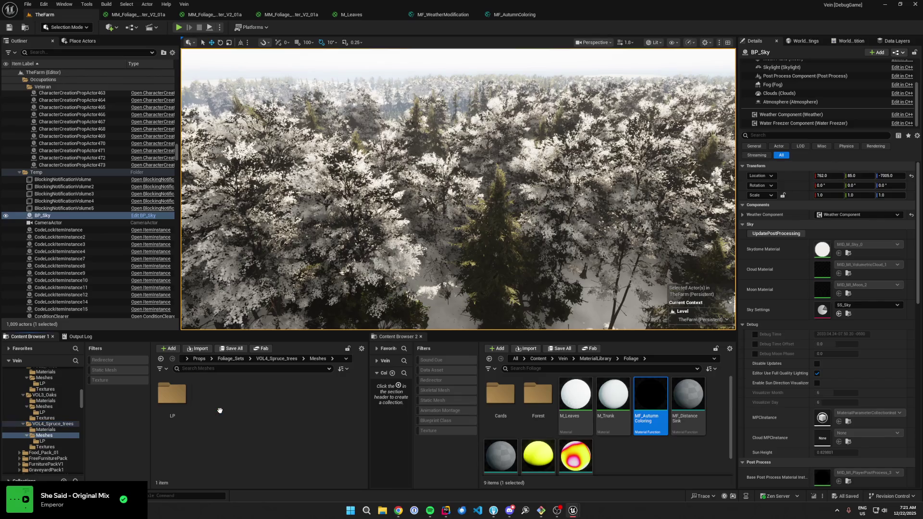
left_click(161, 359)
double_click(172, 395)
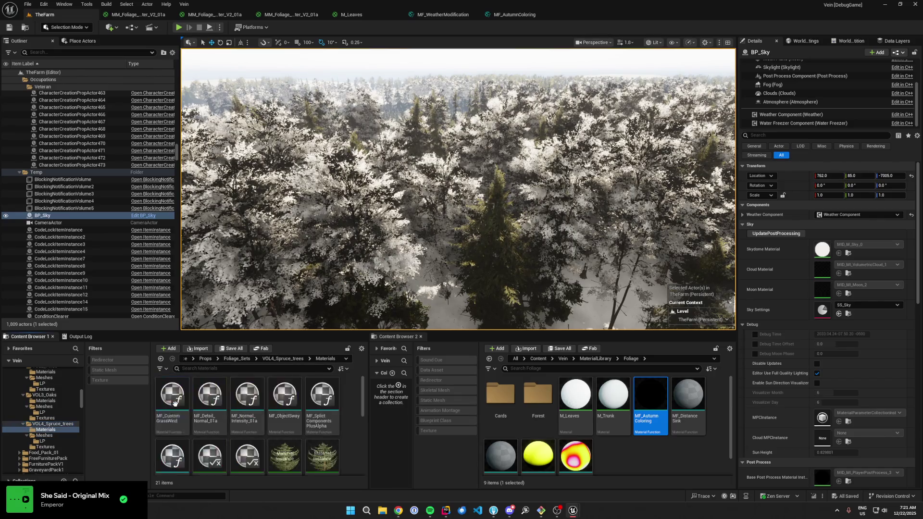
- Open MI_Spruce_Tree_Braches_01a, then its parent MM_Foliage_Master_01a
scroll(269, 425, "down", 5)
left_click(289, 423)
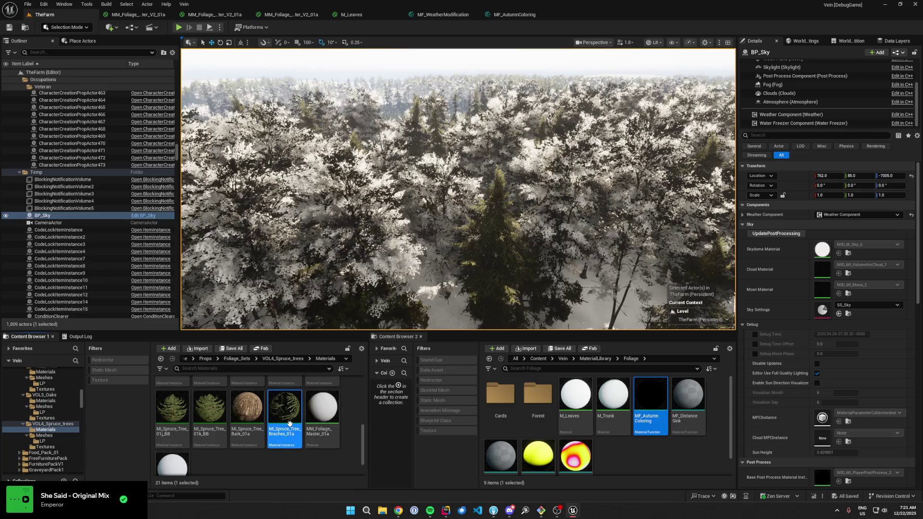
double_click(291, 427)
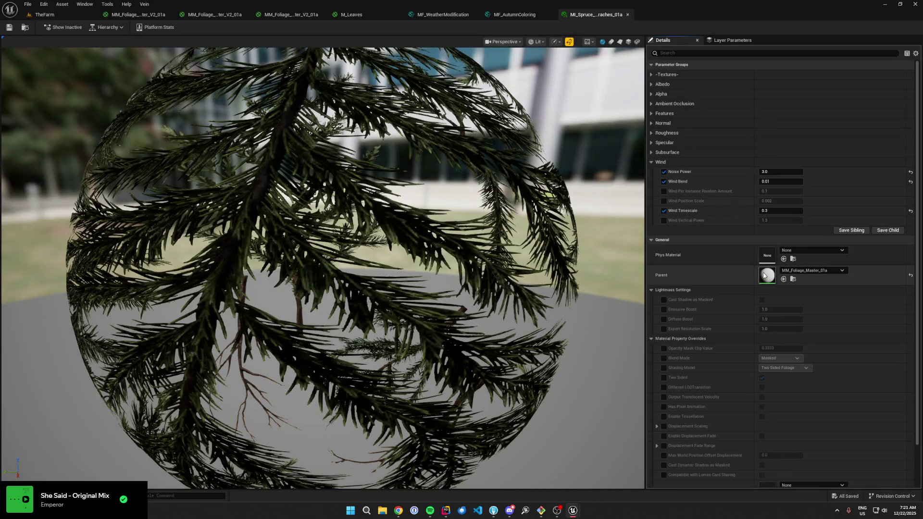
double_click(765, 275)
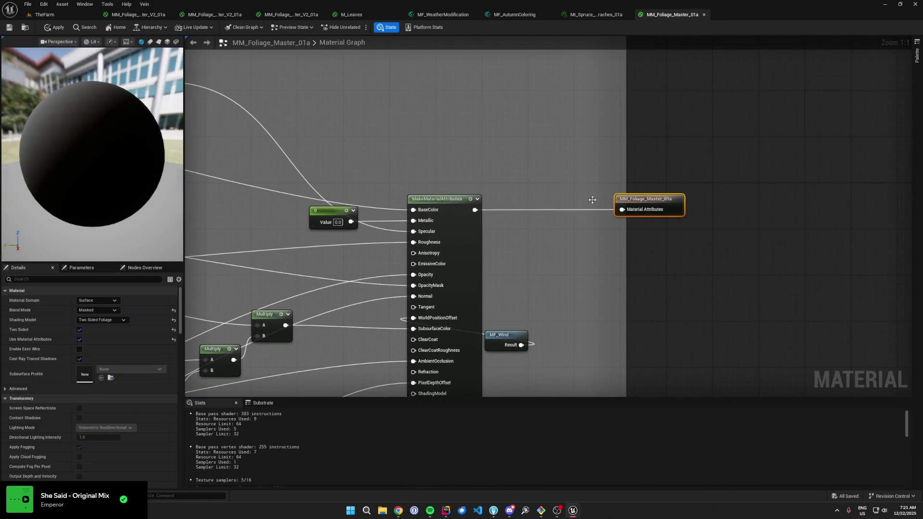
- Add MF_WeatherModification after MakeMaterialAttributes and wire its Result to the material output
left_click_drag(475, 215, 518, 213)
type("weather")
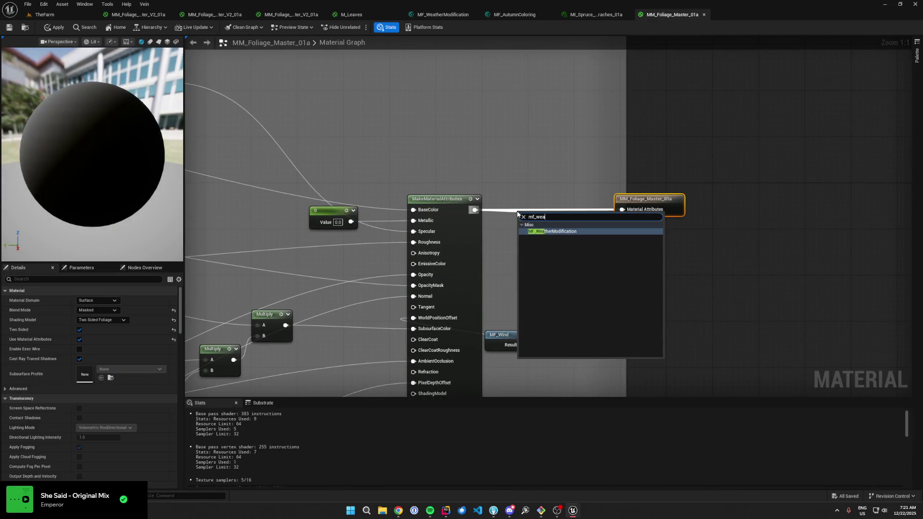
key("Return")
left_click_drag(602, 220, 630, 211)
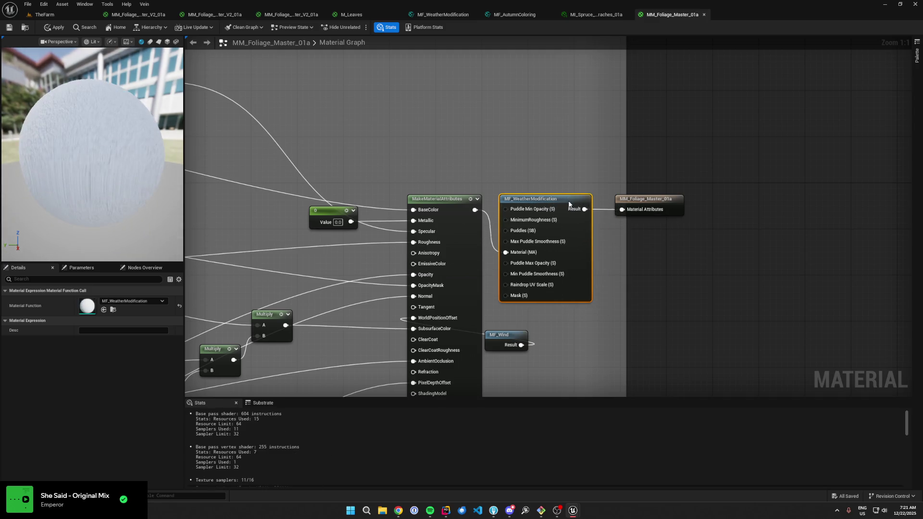
left_click_drag(379, 157, 602, 206)
- Try an MF_AutumnColoring node after the Detail Texturing switch, delete it, and return to TheFarm
mouse_move(306, 196)
left_mouse_down()
mouse_move(667, 294)
mouse_move(461, 255)
mouse_move(550, 225)
mouse_move(426, 188)
left_mouse_up()
right_click(426, 188)
type("autumn")
key("Return")
left_click_drag(357, 199, 491, 199)
left_click_drag(432, 199, 358, 199)
key("Delete")
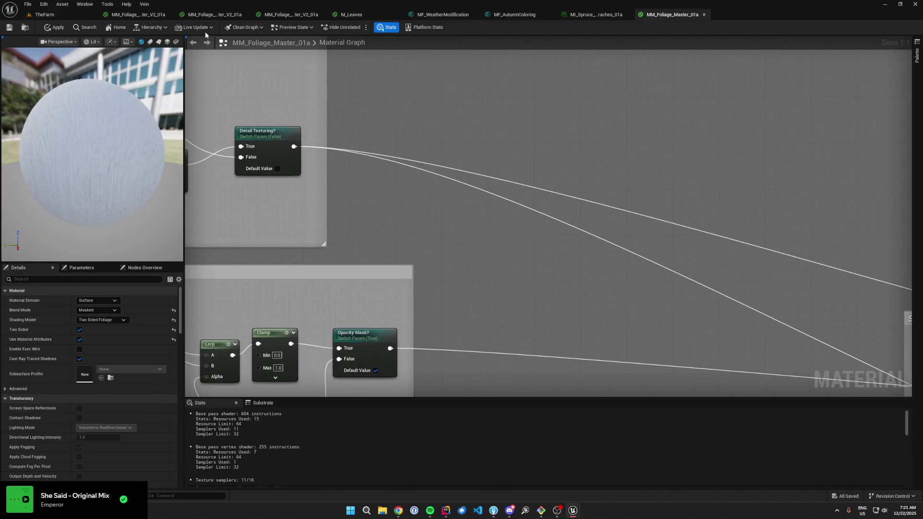
left_click(67, 16)
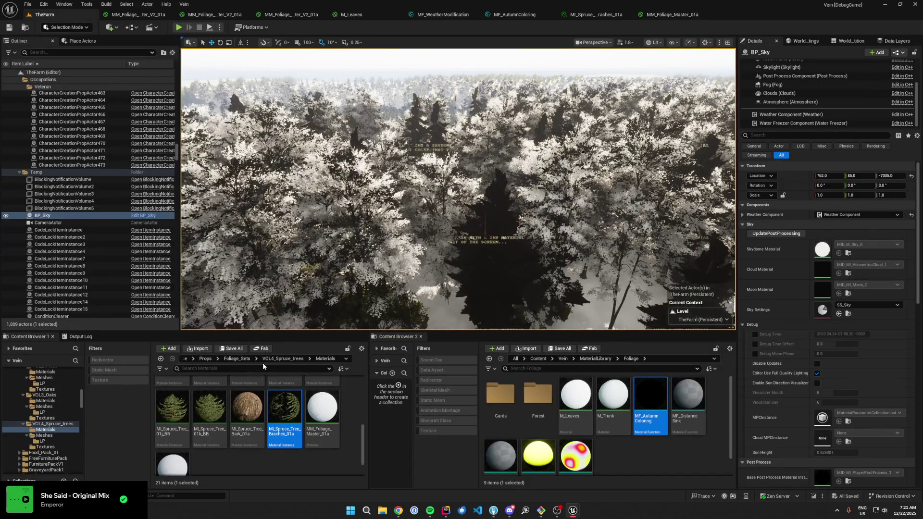
- Go to VOL3_Oaks > Materials and select the oak MM_Foliage_Master_01a material
left_click(248, 359)
double_click(243, 443)
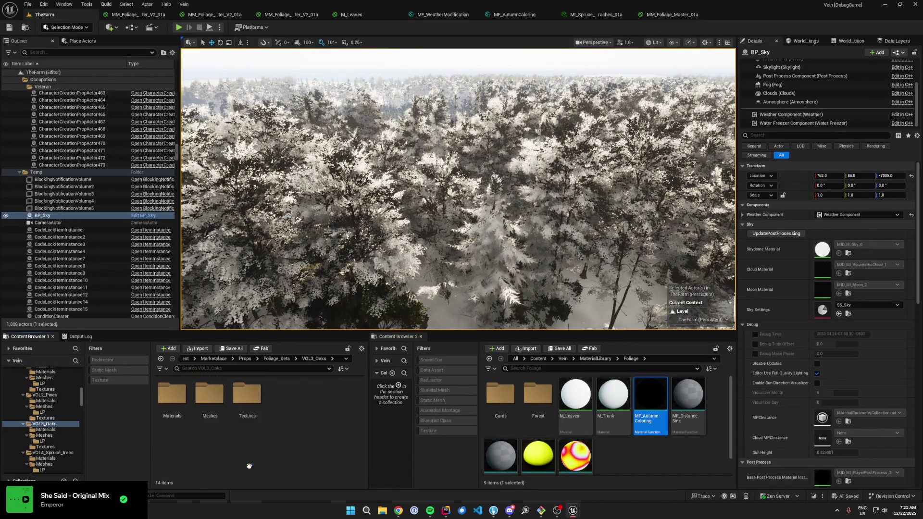
double_click(172, 397)
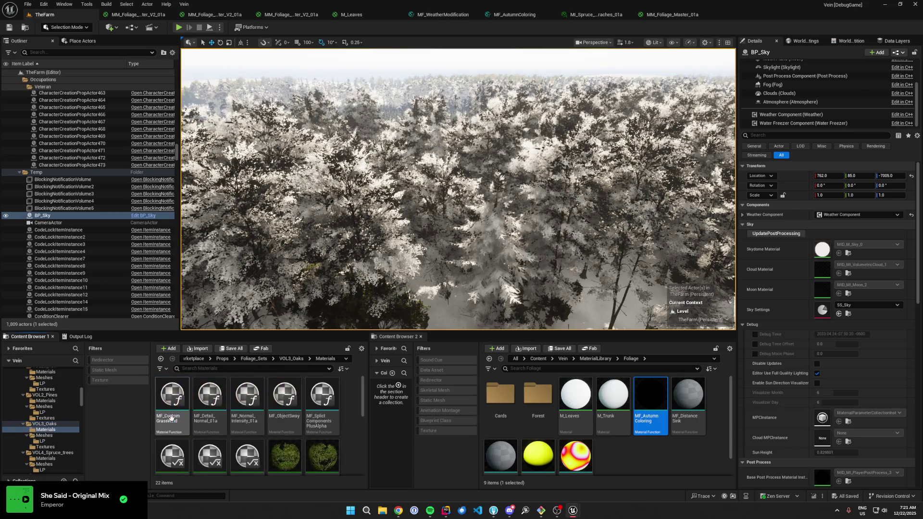
scroll(315, 433, "down", 5)
left_click(326, 397)
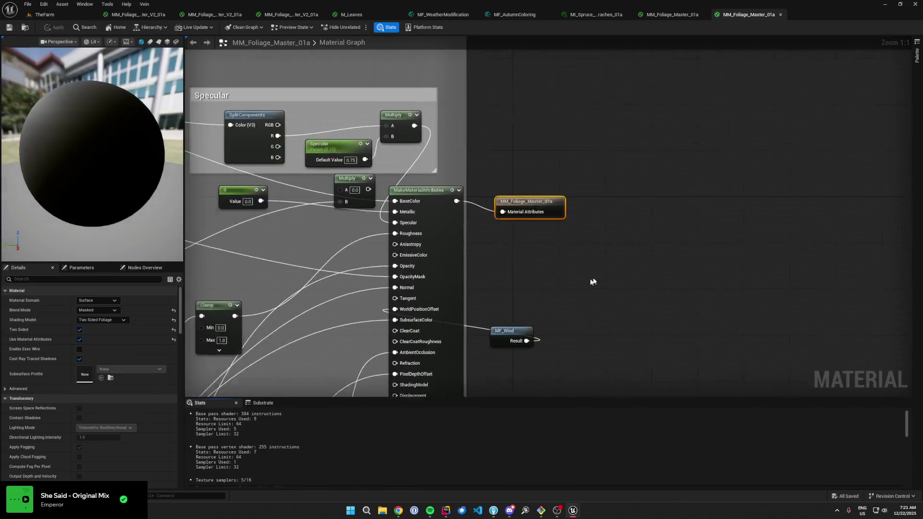
- Insert MF_WeatherModification between the material attributes and the material output
left_click_drag(556, 214, 678, 210)
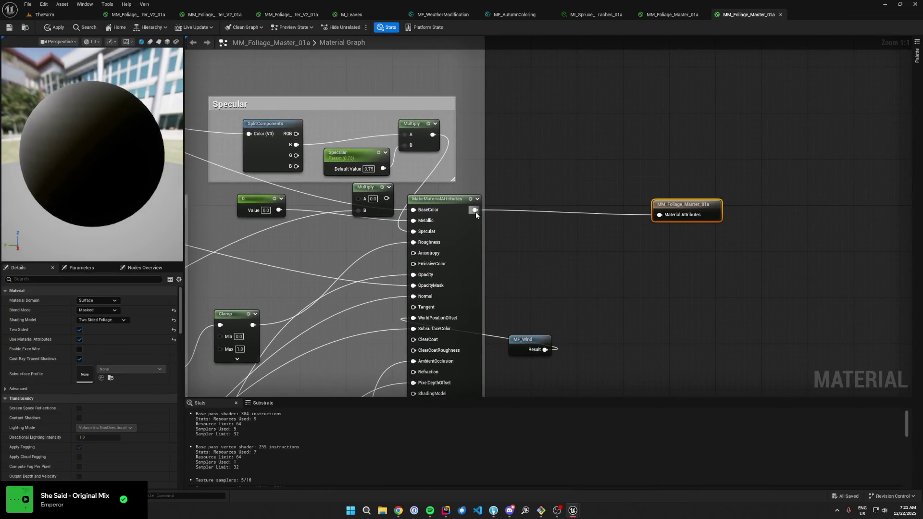
left_click_drag(475, 210, 500, 211)
type("weather")
key("Return")
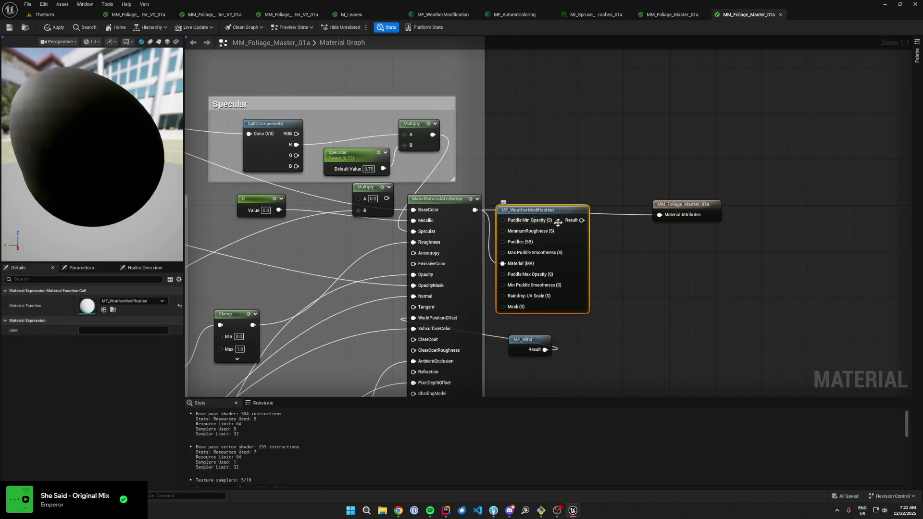
left_click_drag(503, 211, 520, 199)
scroll(484, 140, "down", 3)
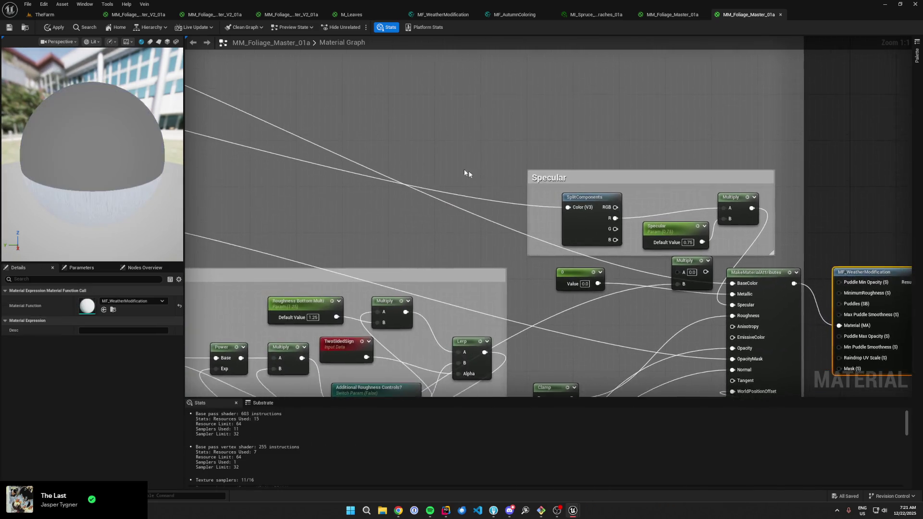
scroll(618, 231, "up", 3)
scroll(607, 192, "down", 4)
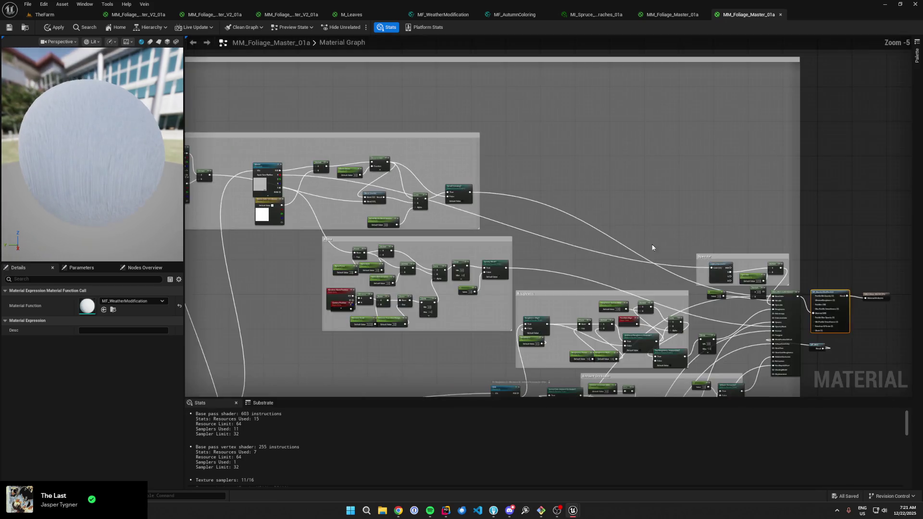
scroll(658, 287, "up", 4)
- Feed the Detail Texturing switch into MF_AutumnColoring's Default Color, save, and return to TheFarm
double_click(659, 287)
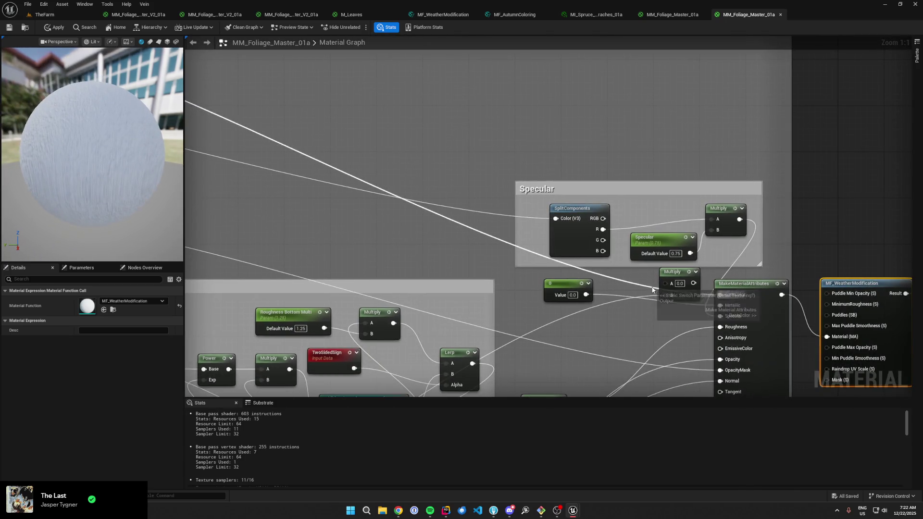
left_click_drag(299, 175, 385, 169)
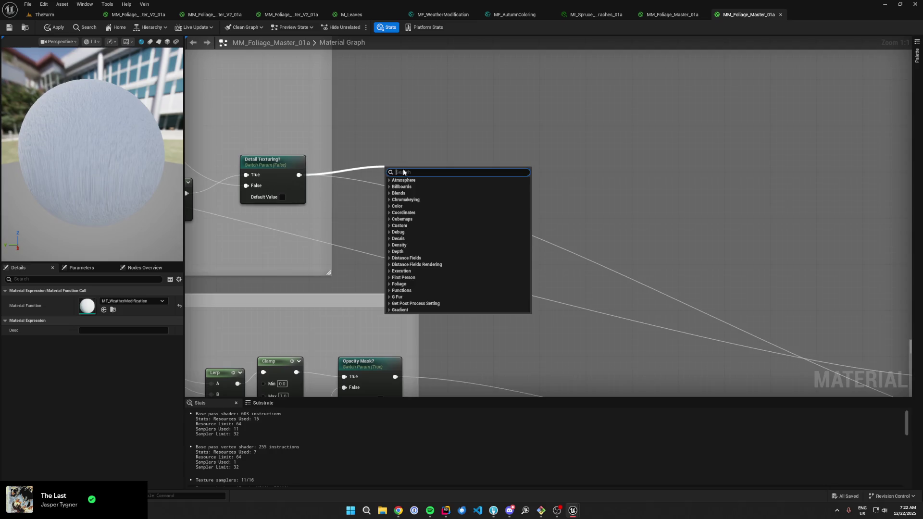
type("mf_aut")
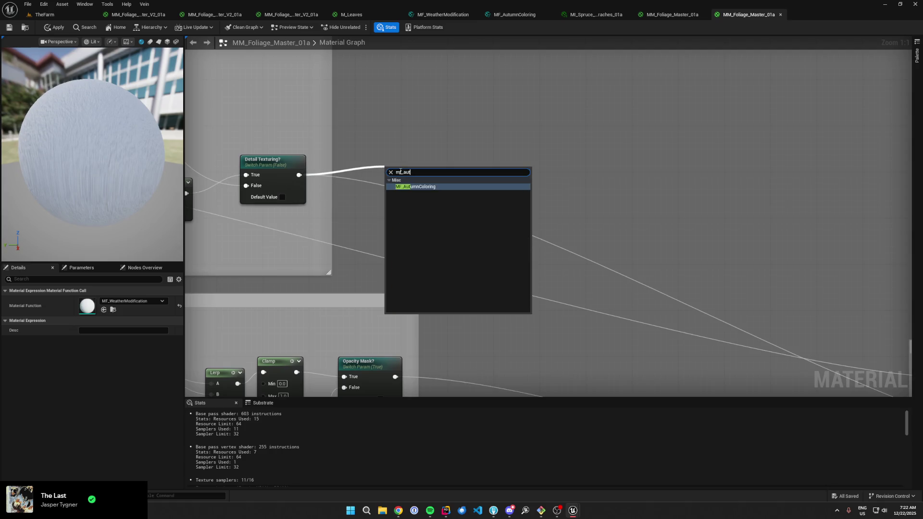
key("Return")
mouse_move(299, 175)
left_mouse_down()
mouse_move(483, 183)
mouse_move(450, 181)
left_mouse_up()
left_click_drag(390, 181, 298, 175)
left_click(371, 153)
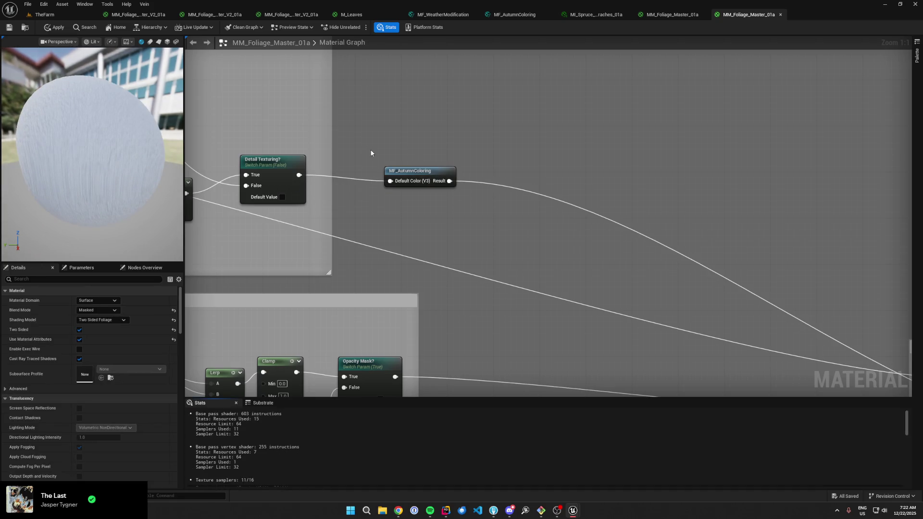
key("ctrl+s")
left_click(62, 16)
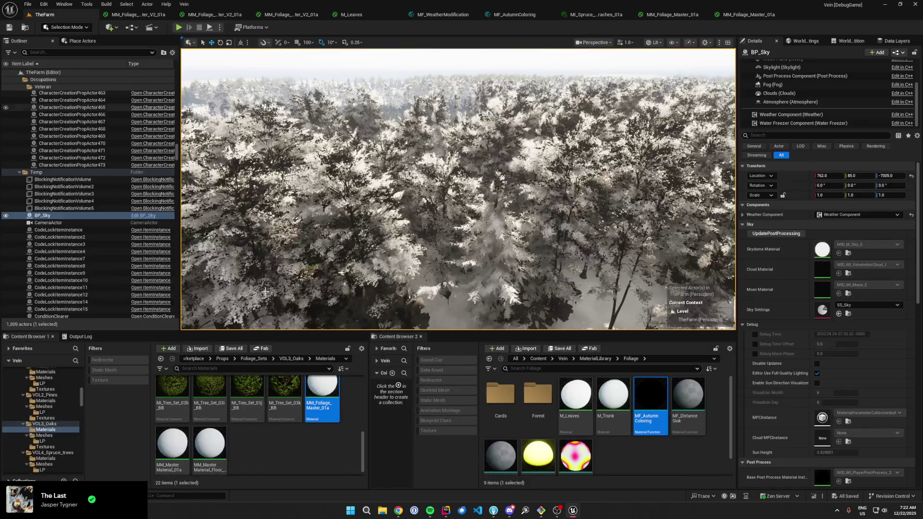
- Open the VOL2_Pines MM_Foliage_Master_01a material graph
left_click(254, 359)
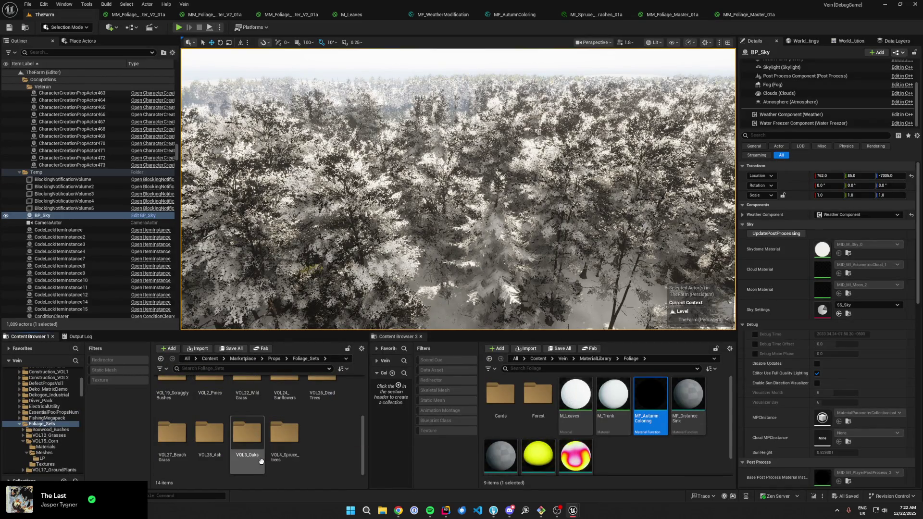
scroll(292, 437, "up", 2)
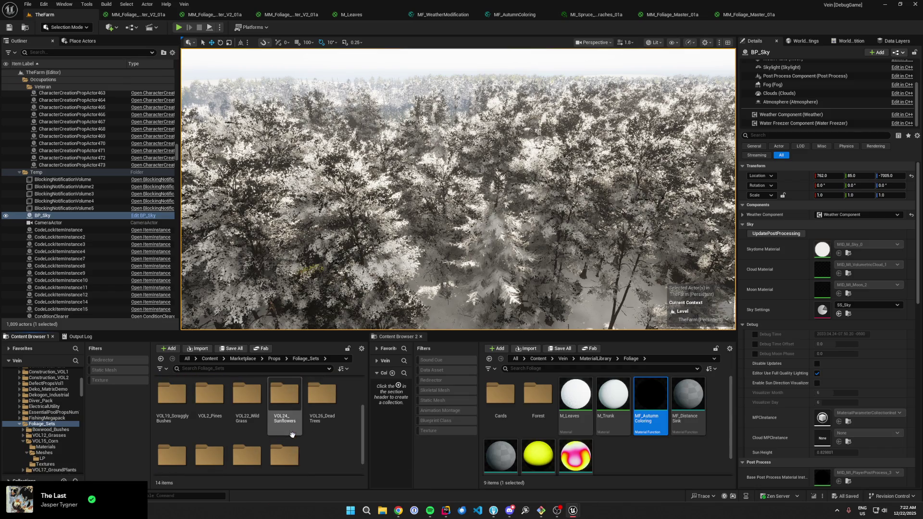
double_click(219, 437)
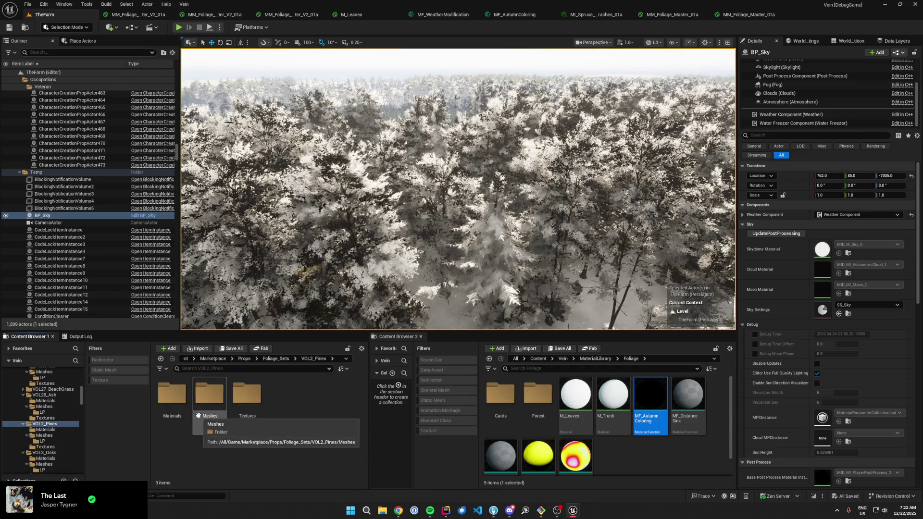
double_click(172, 395)
scroll(298, 422, "down", 5)
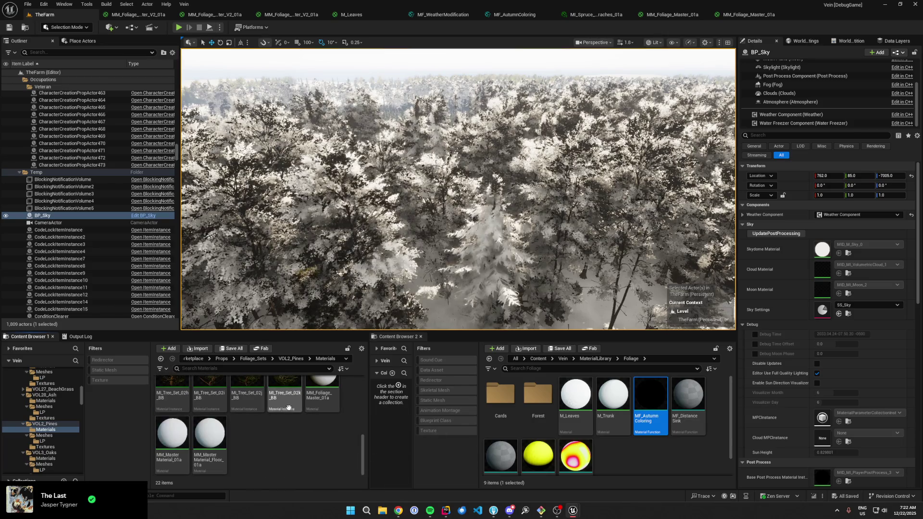
left_click(314, 402)
double_click(314, 402)
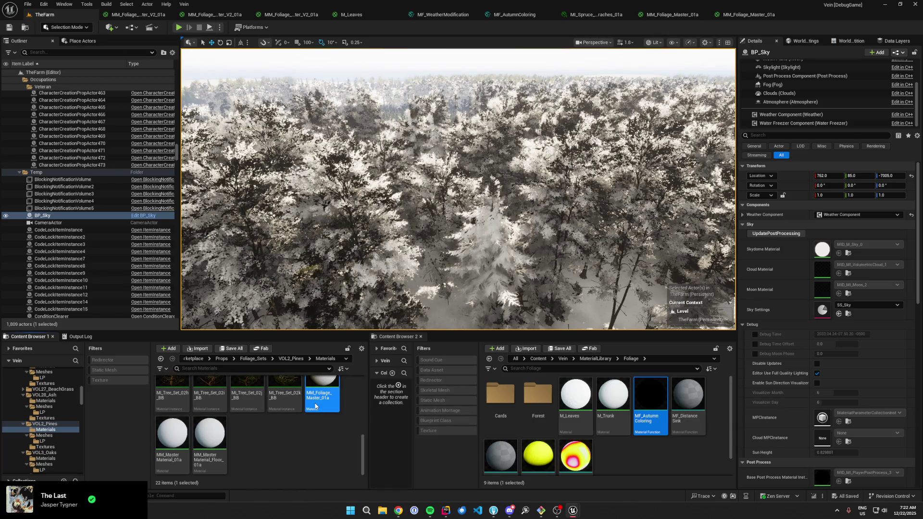
- Add MF_WeatherModification before the material output, wire its result, and return to TheFarm
left_click_drag(585, 209, 704, 198)
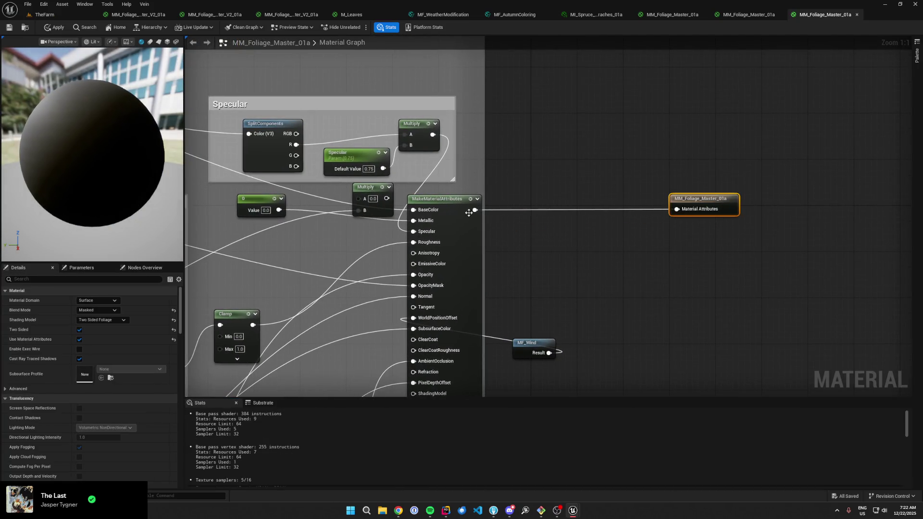
left_click_drag(475, 210, 529, 208)
key("Escape")
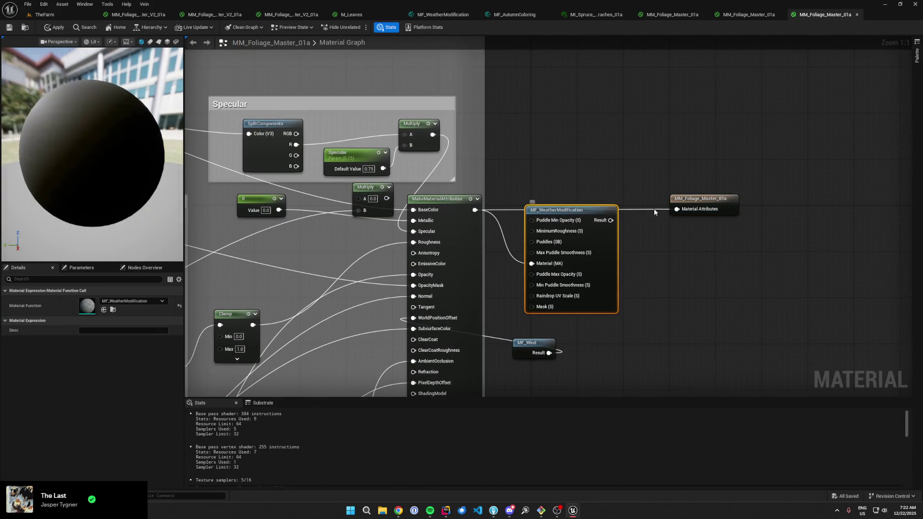
mouse_move(611, 221)
left_mouse_down()
mouse_move(677, 209)
mouse_move(589, 204)
left_mouse_up()
left_click(587, 186)
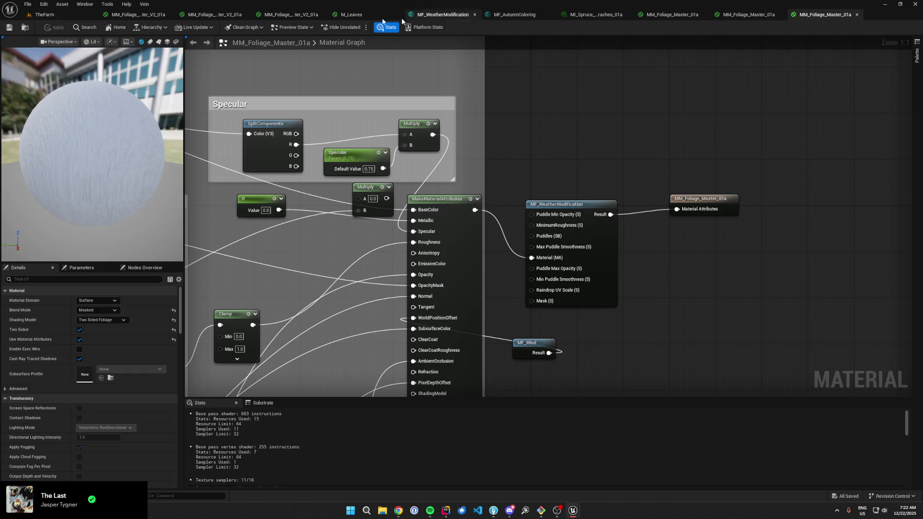
left_click(45, 15)
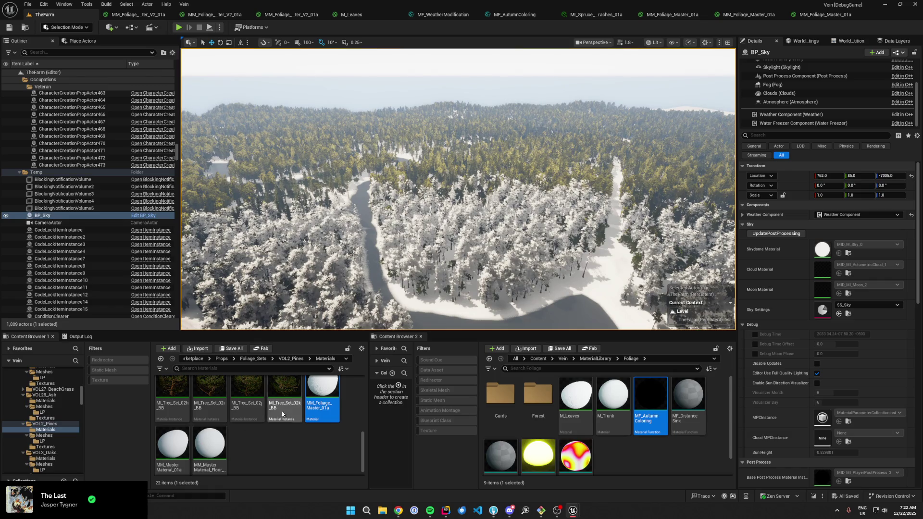
- Browse the second Content Browser to MaterialLibrary > Foliage > Cards
scroll(282, 414, "up", 2)
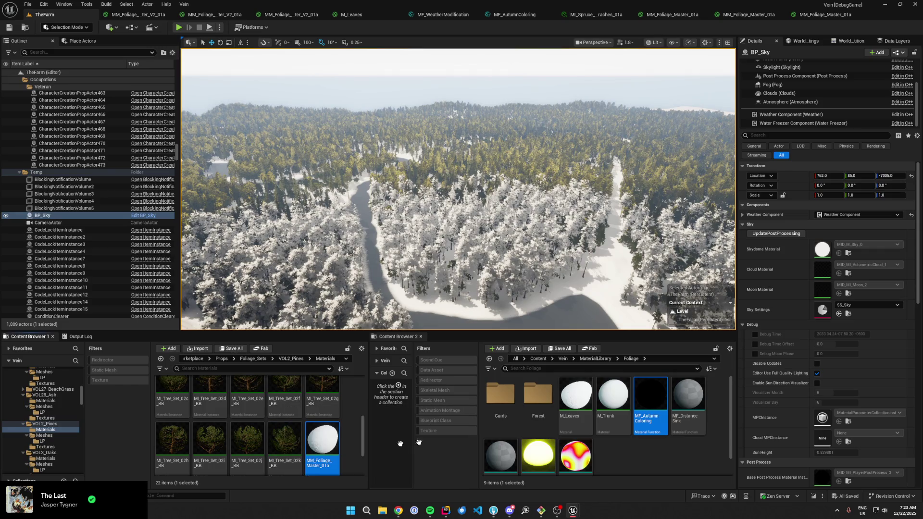
left_click(595, 358)
left_click(489, 359)
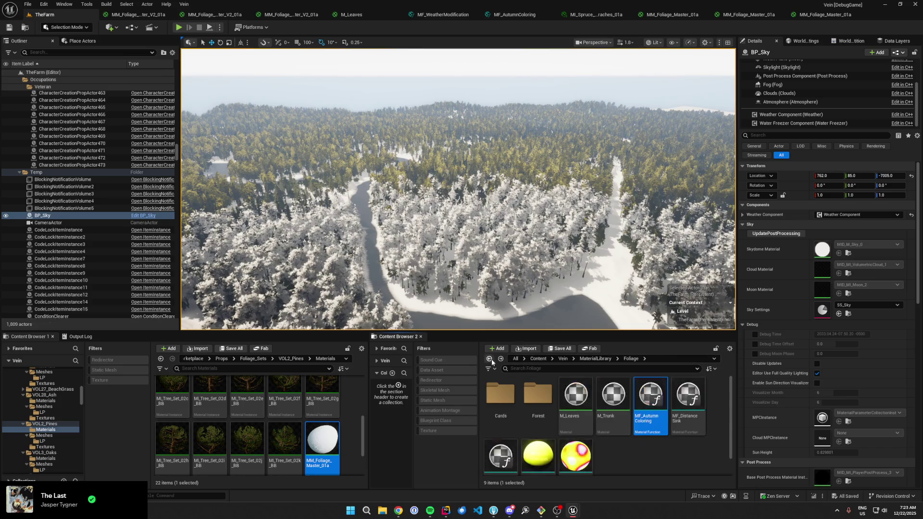
double_click(500, 395)
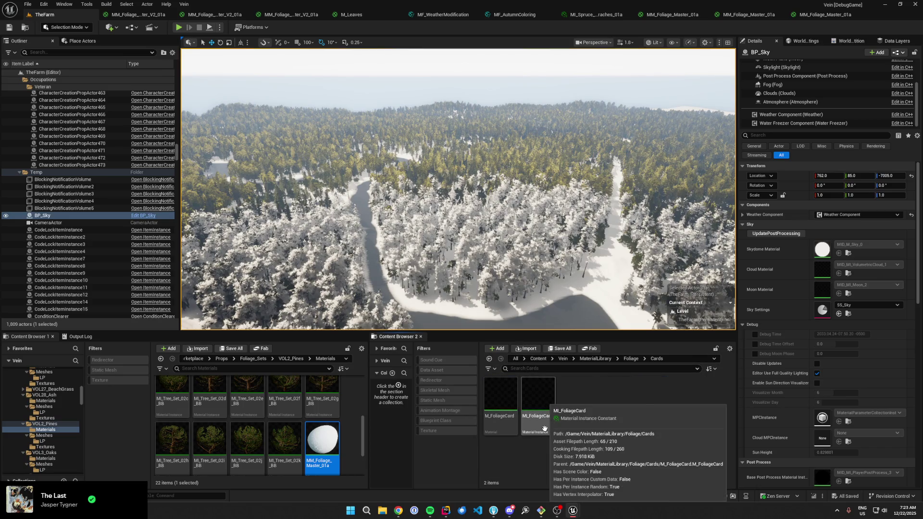
- Create MI_FoliageCard_Evergreen as a material instance of MI_FoliageCard, save it, and open it
right_click(545, 429)
left_click(590, 184)
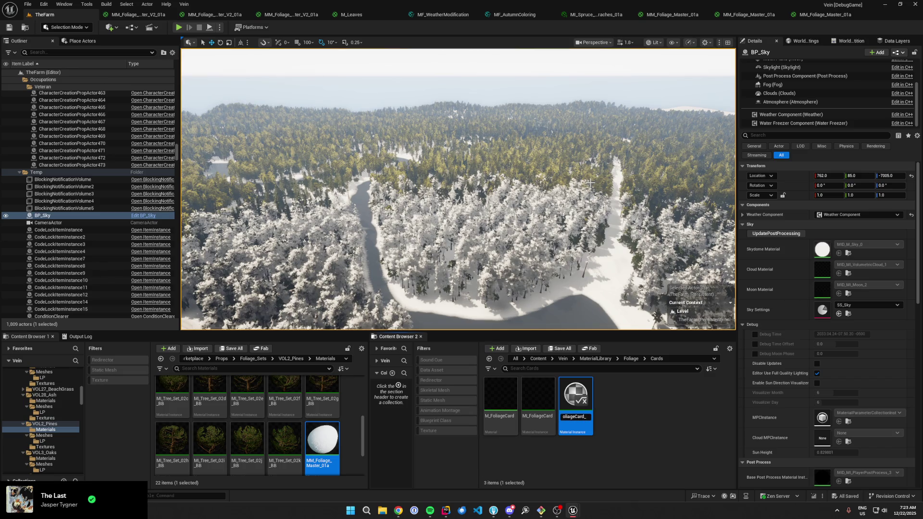
key("ctrl+s")
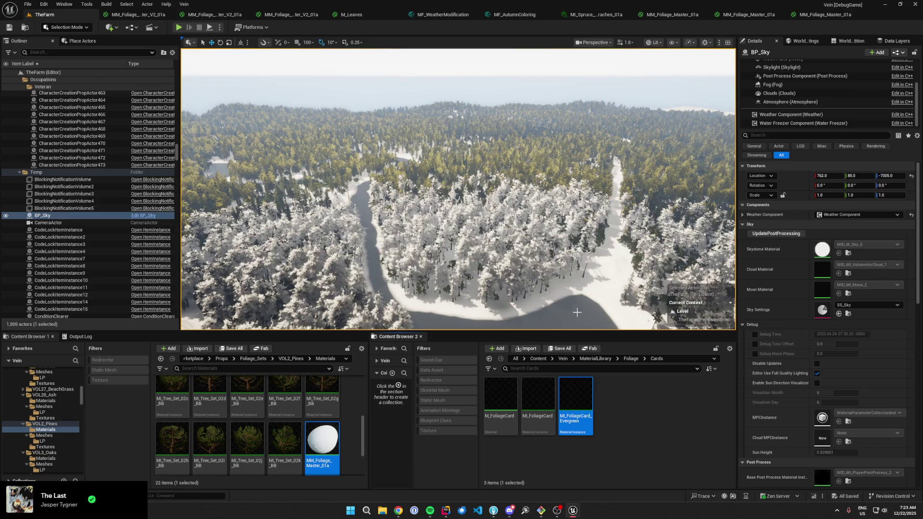
double_click(585, 426)
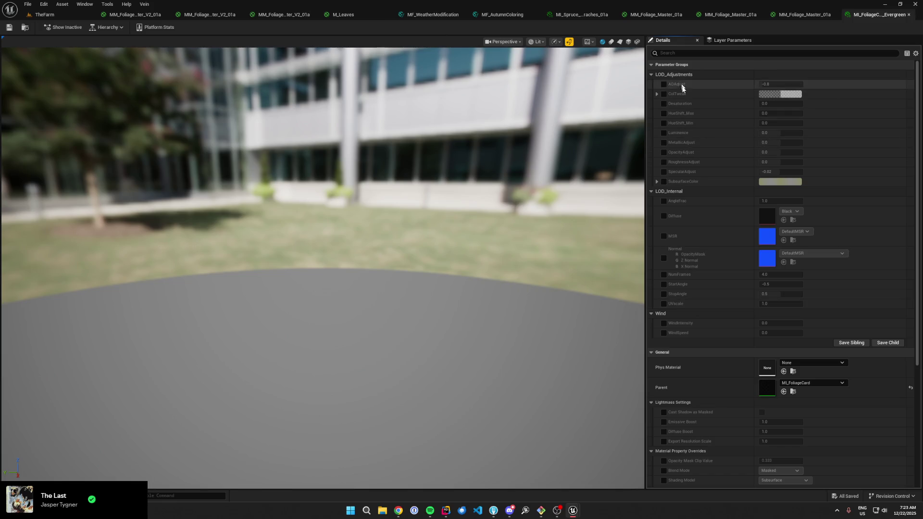
- Open the parent material and route the colour through a new MF_AutumnColoring node into Base Color
scroll(690, 171, "down", 2)
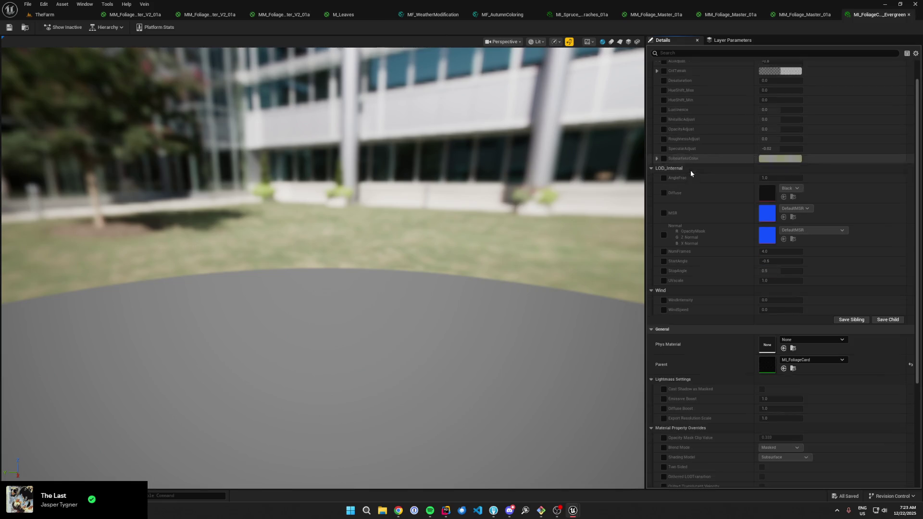
double_click(766, 360)
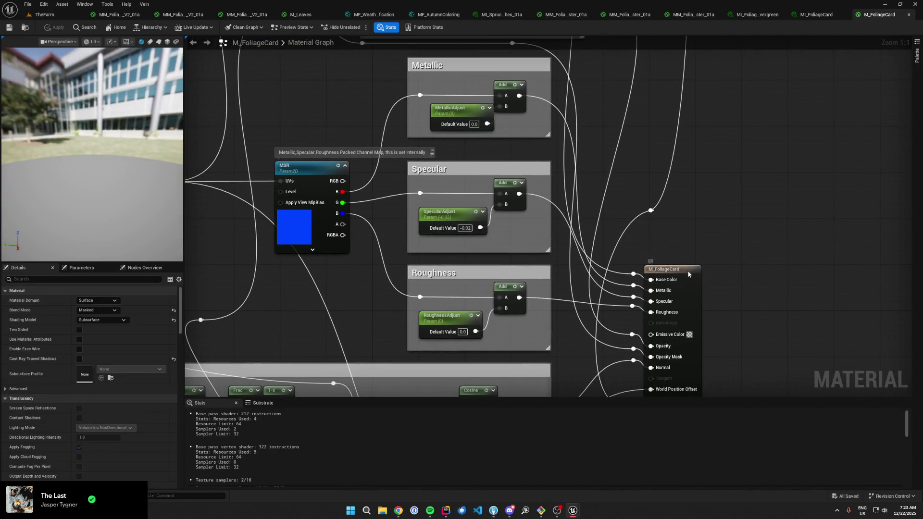
left_click_drag(688, 274, 815, 268)
left_click_drag(633, 275, 674, 255)
type("mf_aut")
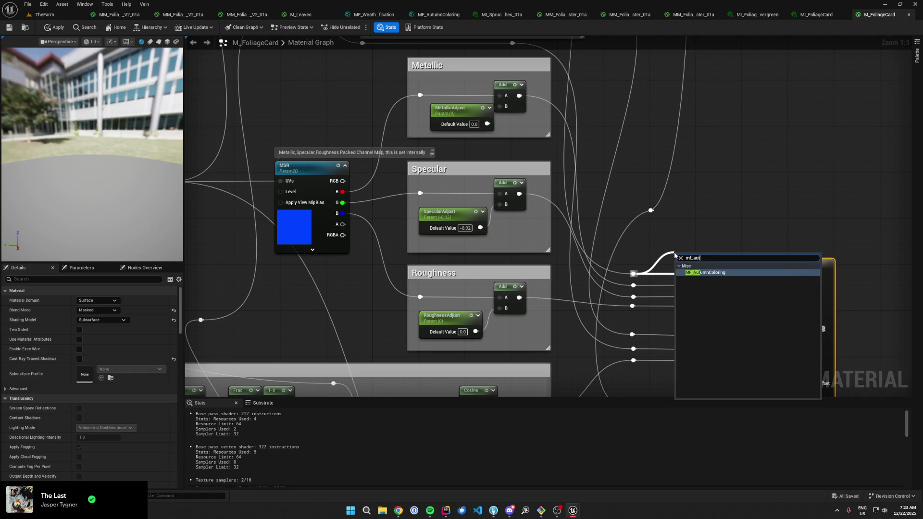
key("Return")
mouse_move(738, 262)
left_mouse_down()
mouse_move(784, 274)
mouse_move(590, 137)
left_mouse_up()
- Add MakeMaterialAttributes and move Base Color, Metallic, Specular, Roughness, Opacity Mask, World Position Offset, Ambient Occlusion onto it
left_click_drag(527, 148, 625, 92)
type("makemat")
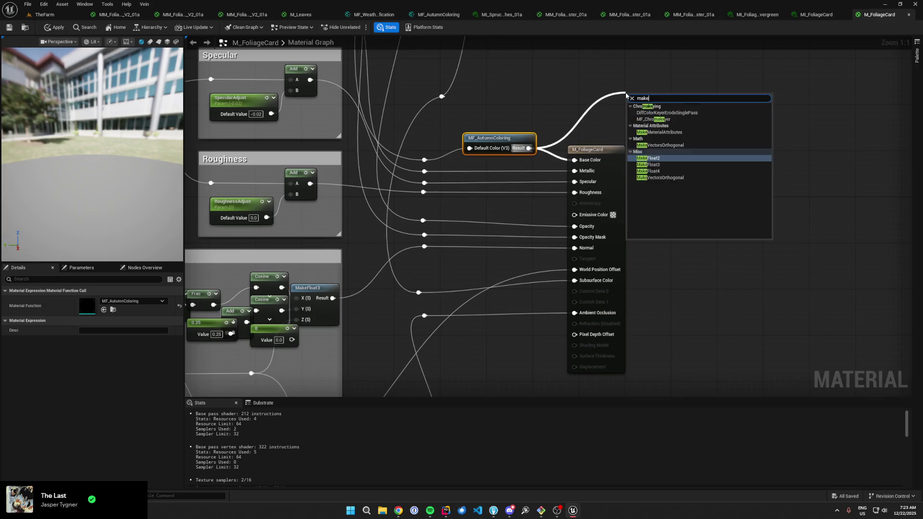
key("Return")
left_click_drag(580, 173, 632, 114)
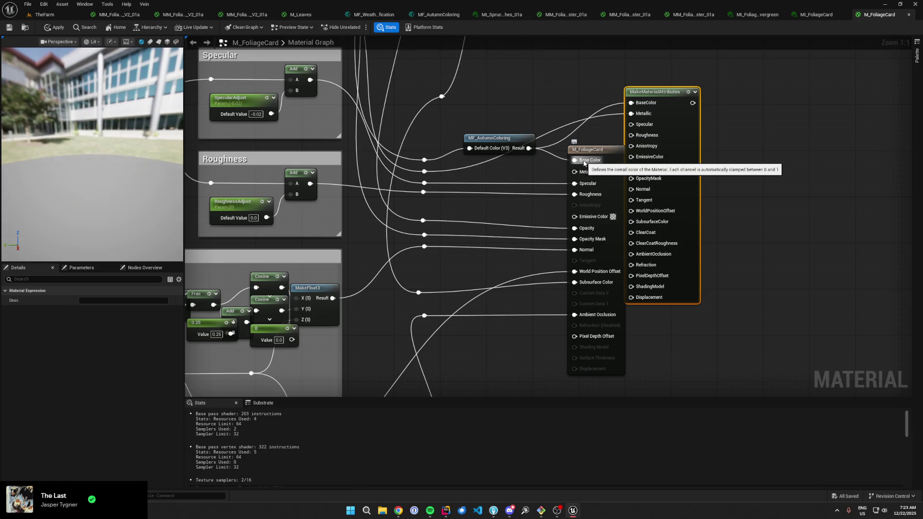
right_click(584, 161)
left_click(605, 191)
mouse_move(583, 187)
left_mouse_down()
mouse_move(629, 124)
mouse_move(631, 135)
left_mouse_up()
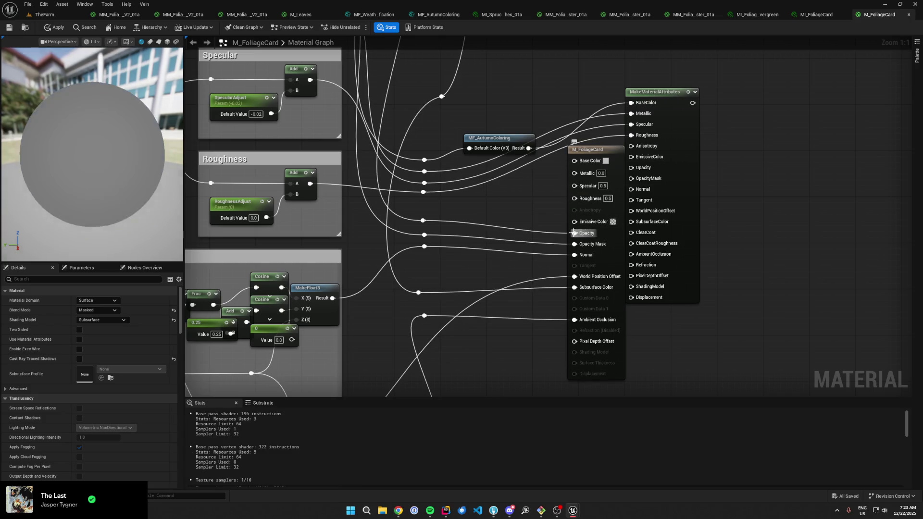
left_click_drag(573, 233, 632, 178)
mouse_move(577, 245)
left_mouse_down()
mouse_move(631, 178)
mouse_move(585, 264)
mouse_move(598, 264)
mouse_move(631, 189)
left_mouse_up()
mouse_move(575, 288)
left_mouse_down()
mouse_move(634, 211)
mouse_move(635, 251)
mouse_move(631, 211)
left_mouse_up()
mouse_move(575, 332)
left_mouse_down()
mouse_move(645, 256)
mouse_move(632, 254)
left_mouse_up()
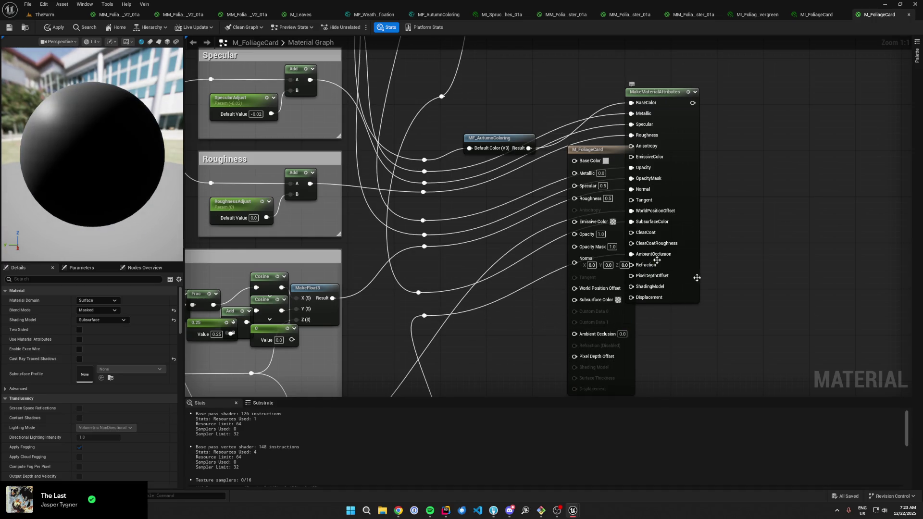
- Enable Use Material Attributes, wire MF_WeatherModification into the output, and apply the material
left_click(79, 339)
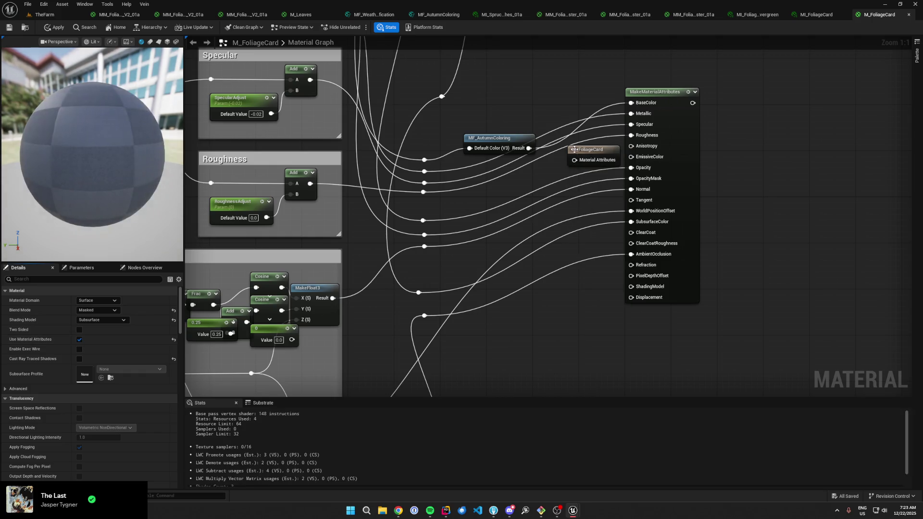
left_click_drag(574, 149, 662, 143)
left_click_drag(719, 134, 794, 121)
mouse_move(676, 101)
left_mouse_down()
mouse_move(612, 158)
mouse_move(663, 162)
left_mouse_up()
type("weather")
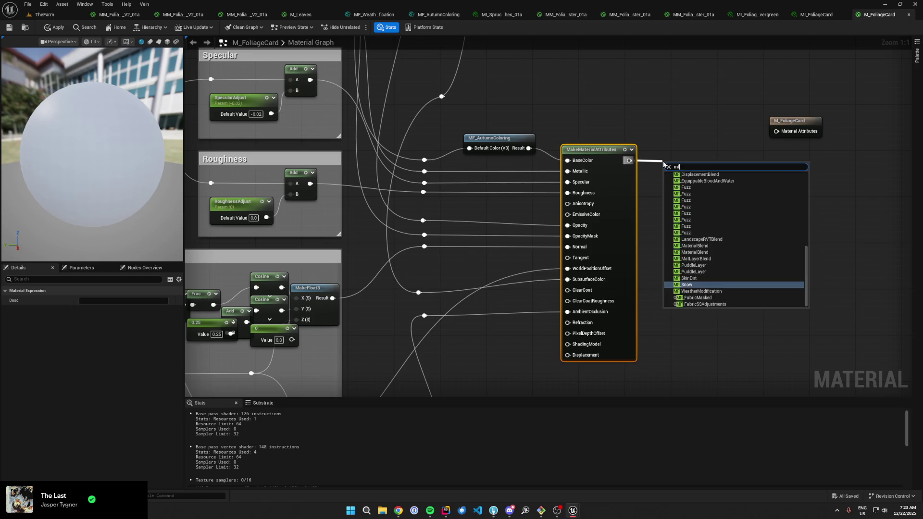
left_click(730, 188)
left_click_drag(743, 178, 776, 131)
left_click_drag(797, 123, 827, 153)
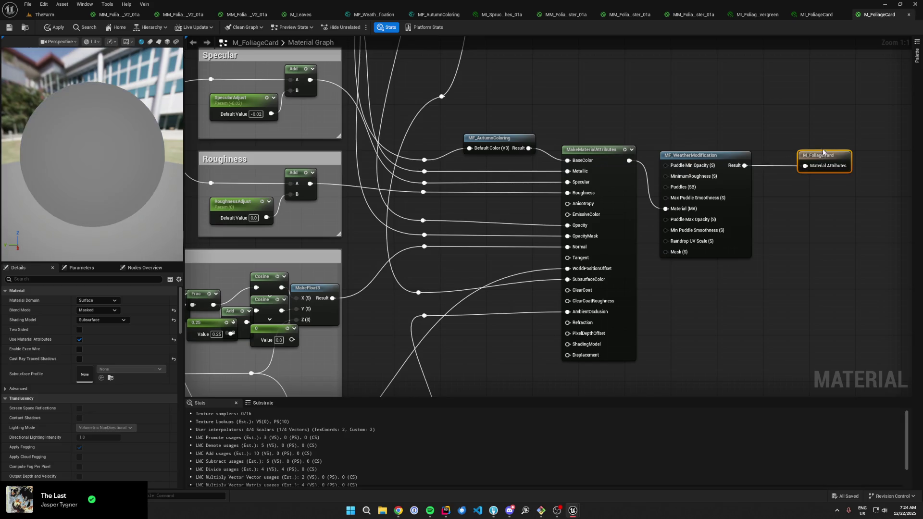
left_click(825, 120)
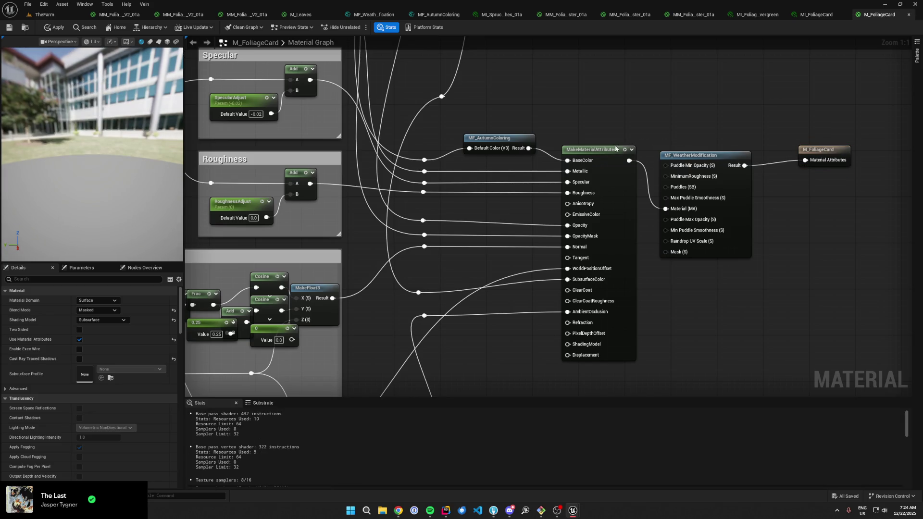
key("ctrl+s")
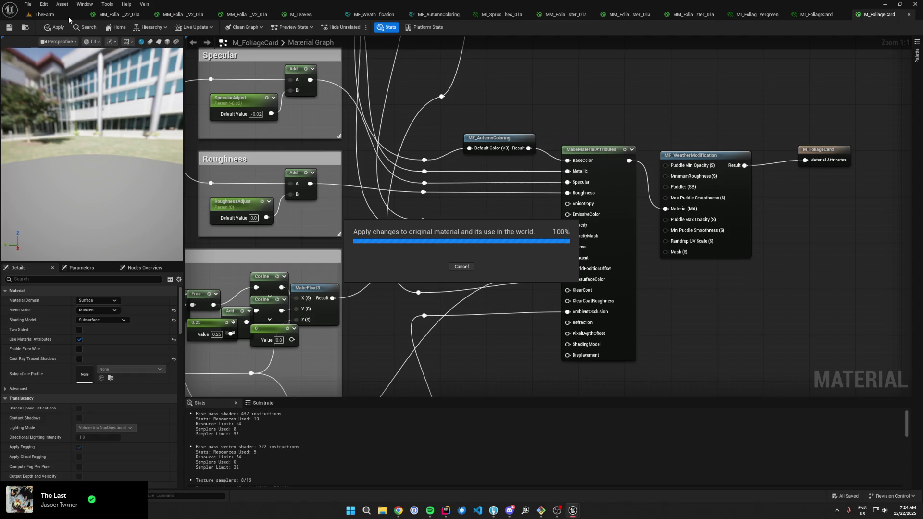
- Check the snowy forest in TheFarm, then go back to MI_FoliageCard_Evergreen
left_click(68, 16)
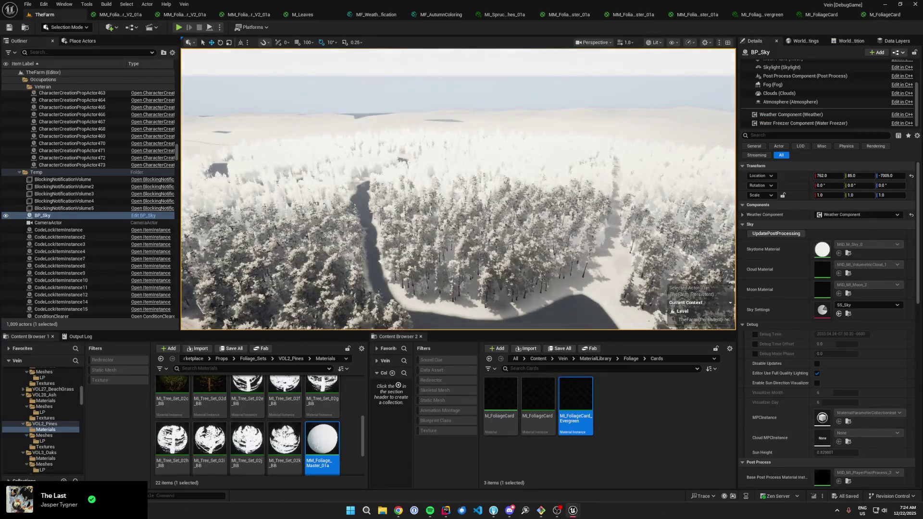
left_click_drag(406, 197, 407, 159)
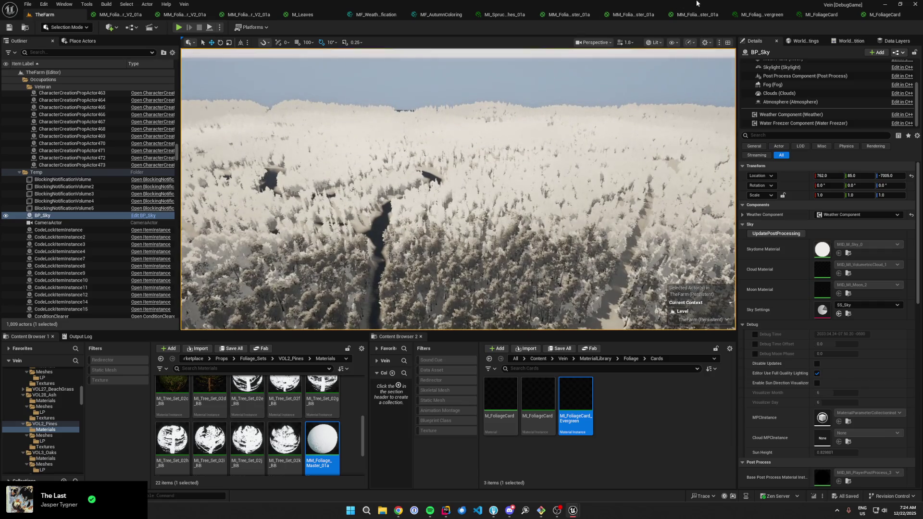
left_click(763, 14)
scroll(693, 205, "up", 3)
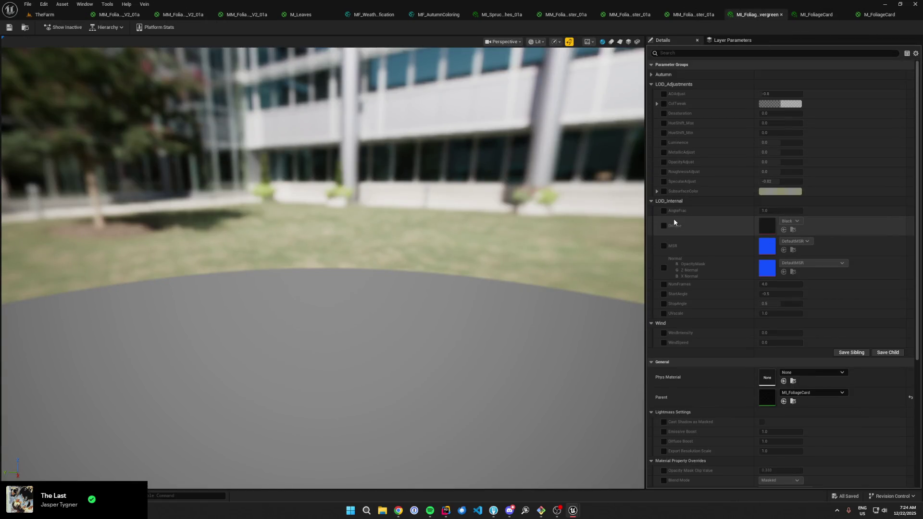
- Enable Use Autumn Coloring in MI_FoliageCard and save it
left_click(651, 75)
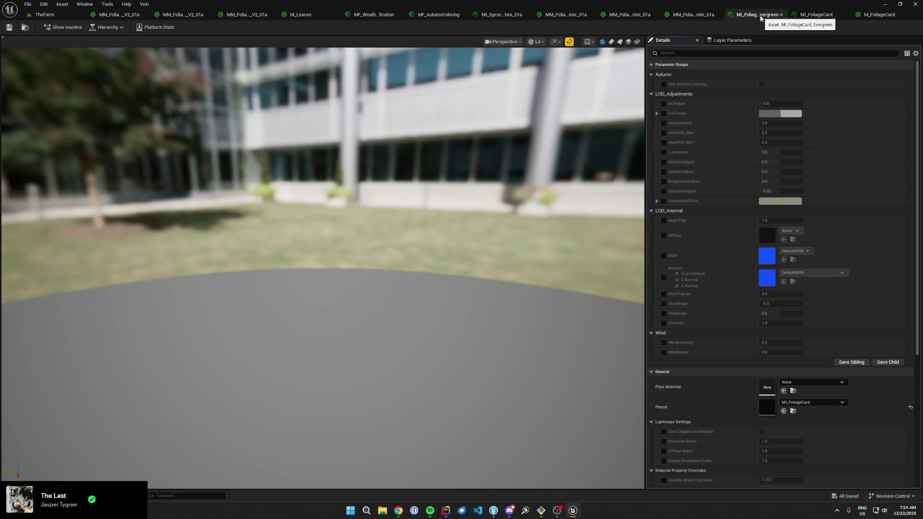
left_click(816, 14)
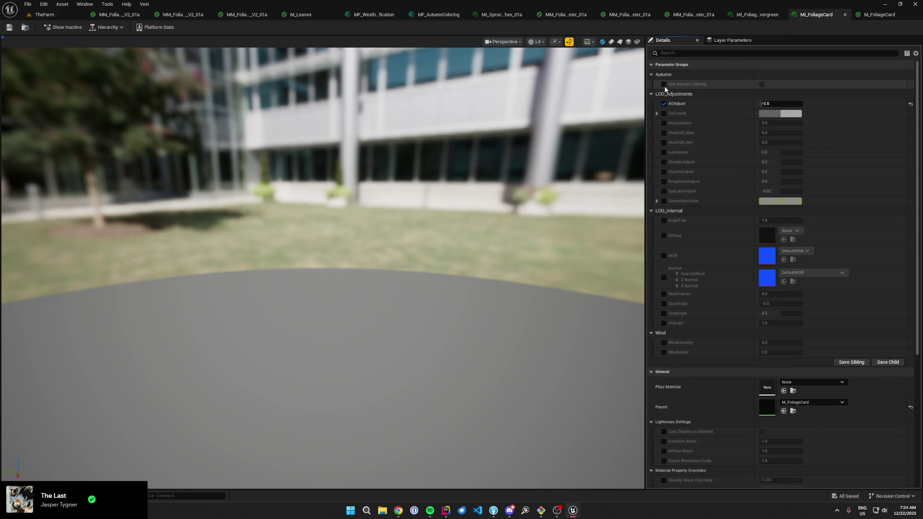
left_click(763, 84)
key("ctrl+s")
- Override Use Autumn Coloring in MI_FoliageCard_Evergreen and save it
left_click(762, 15)
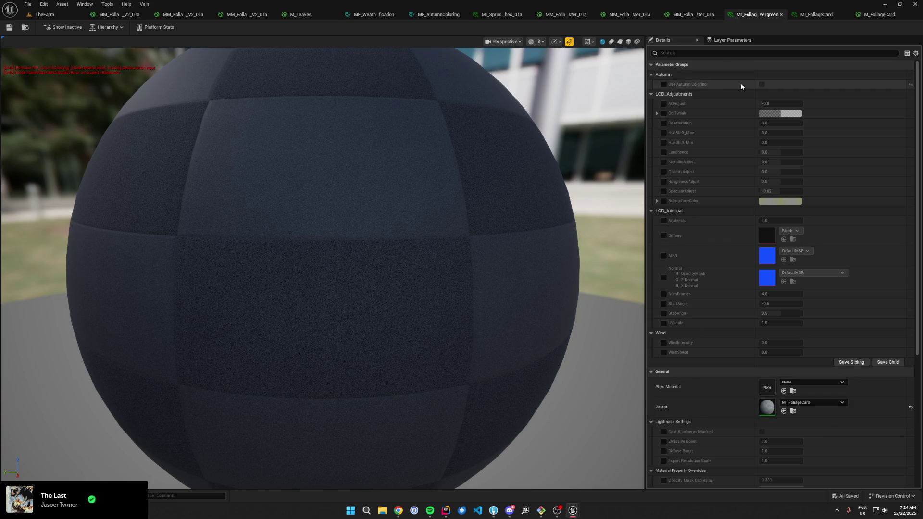
left_click(663, 85)
key("ctrl+s")
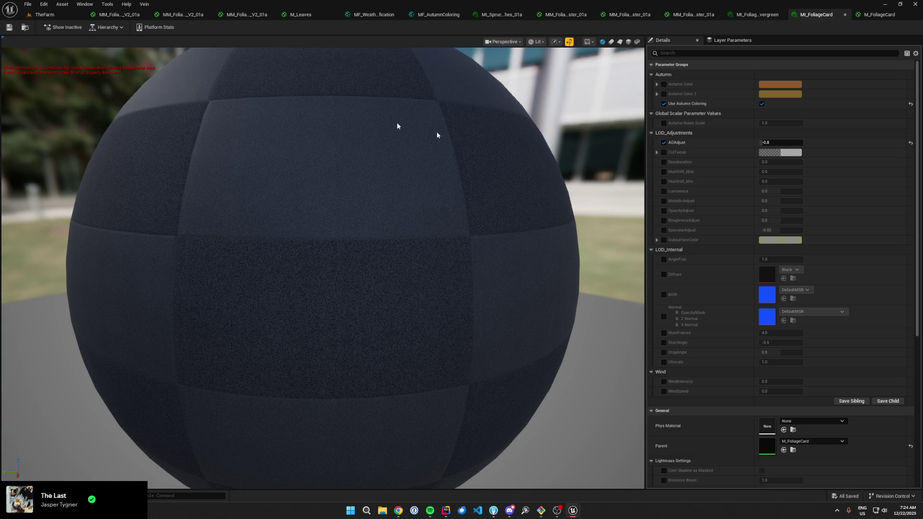
left_click(438, 15)
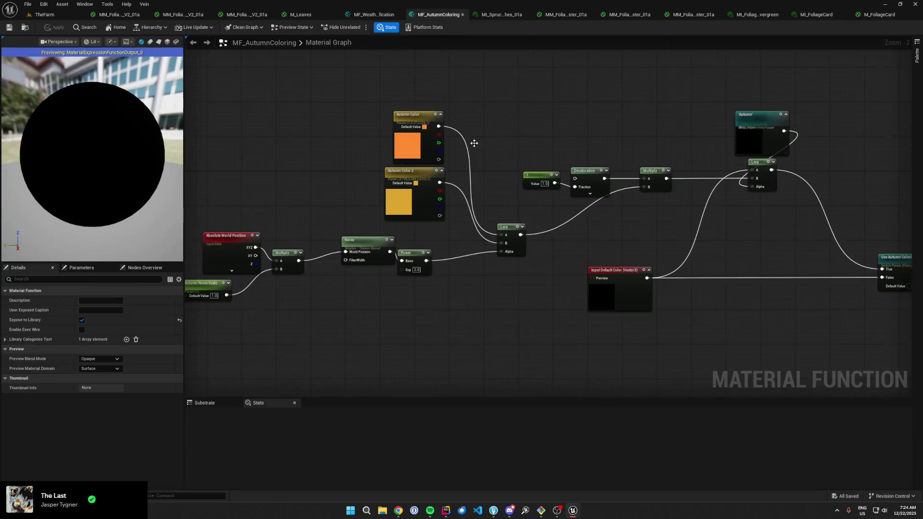
- Wire Input Default Color into the Desaturation node in MF_AutumnColoring
scroll(583, 178, "up", 2)
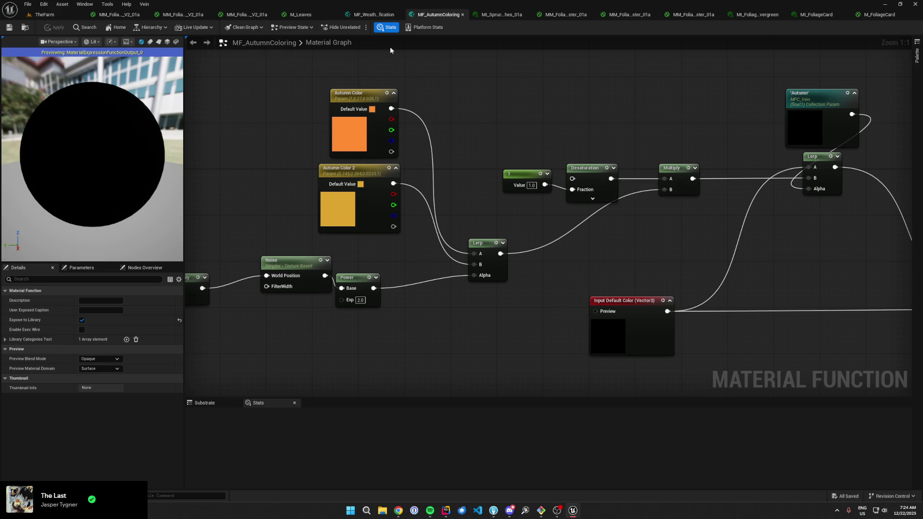
mouse_move(560, 167)
left_mouse_down()
mouse_move(702, 146)
mouse_move(796, 278)
left_mouse_up()
left_click_drag(805, 229, 545, 249)
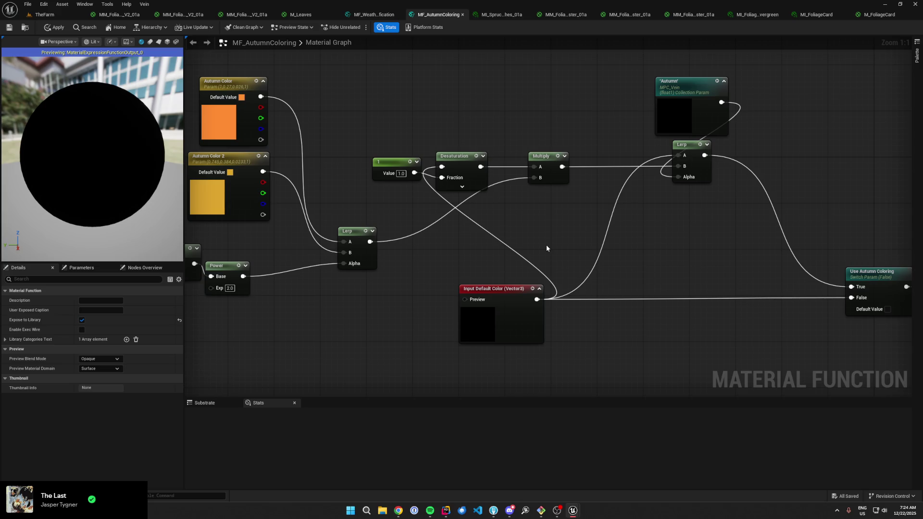
- Look over TheFarm, the Evergreen instance and the master material, ending on TheFarm
left_click(68, 16)
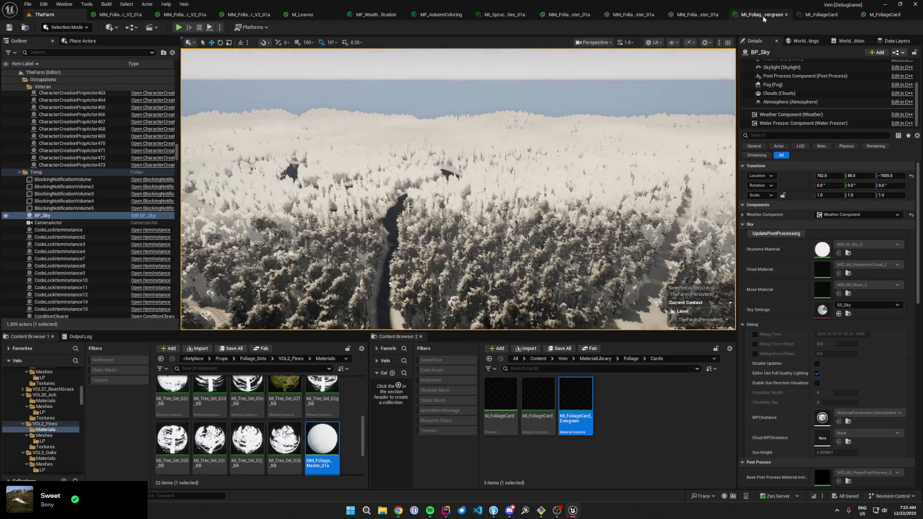
left_click(762, 16)
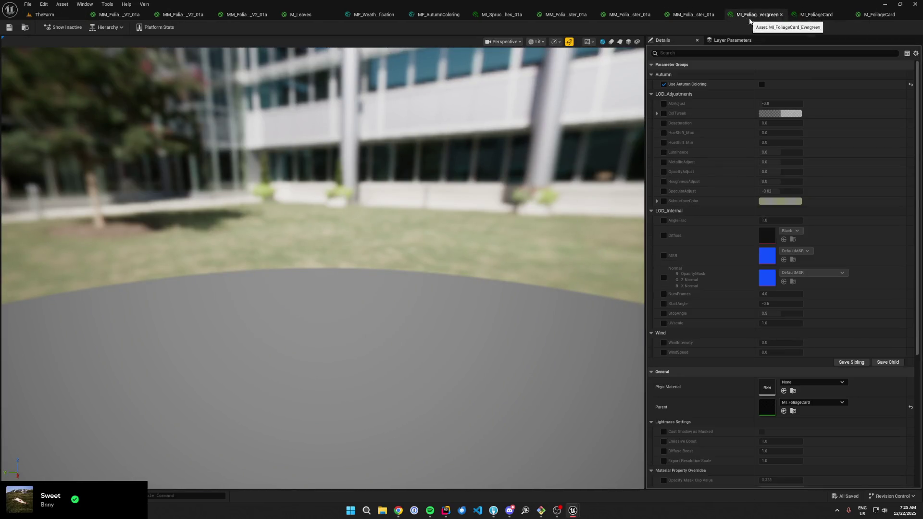
left_click(703, 16)
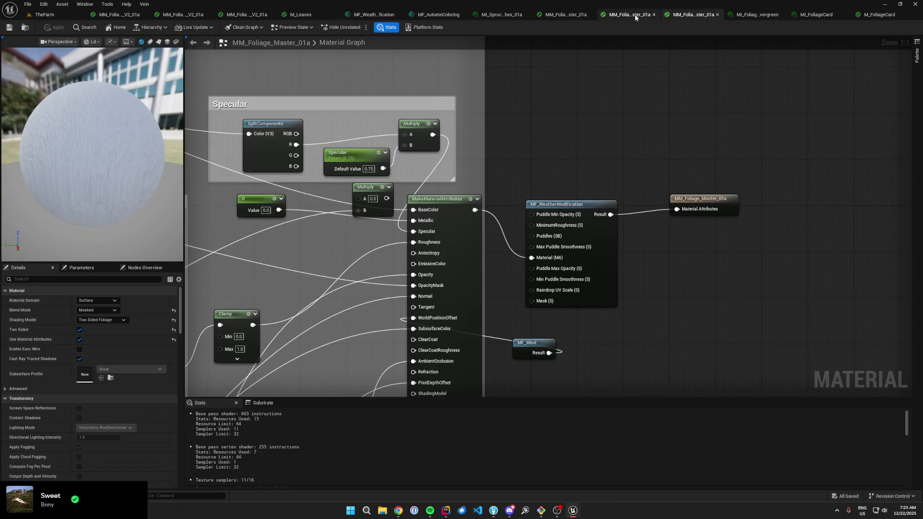
left_click(44, 14)
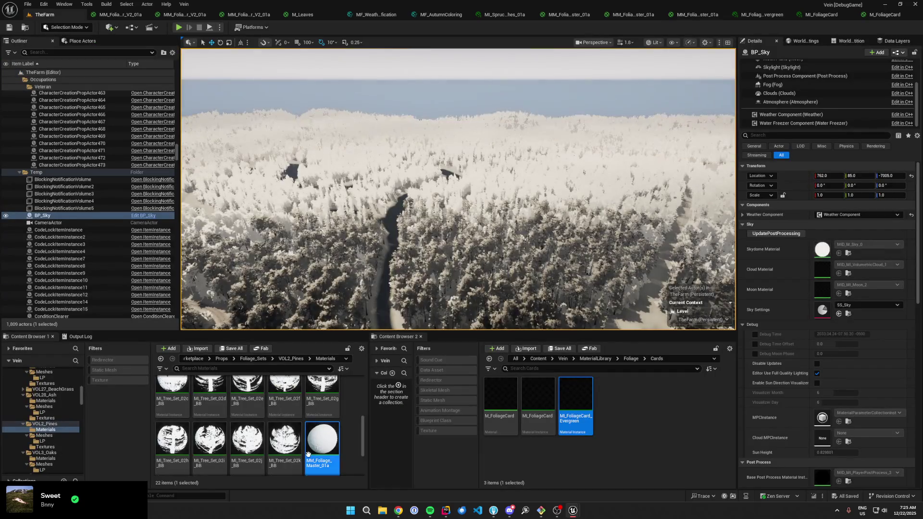
- Browse the VOL28_Ash Materials folder from Foliage_Sets
left_click(288, 361)
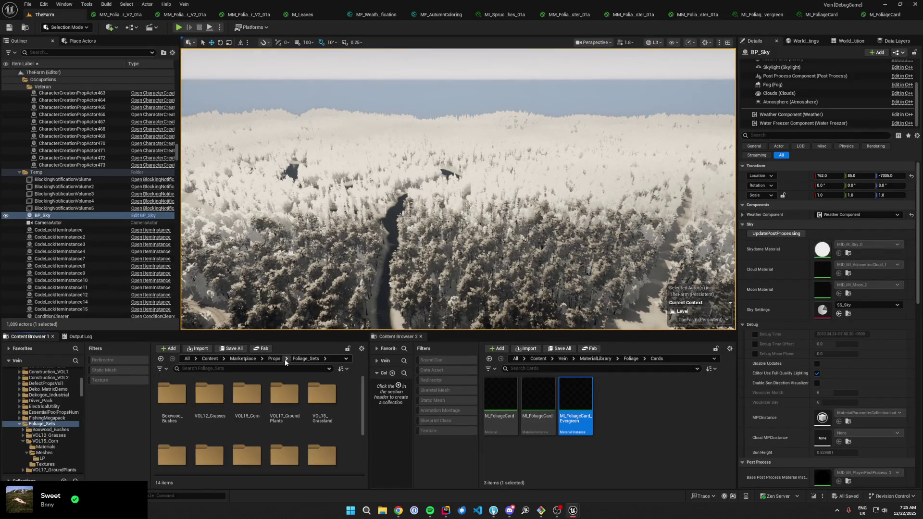
scroll(263, 425, "down", 2)
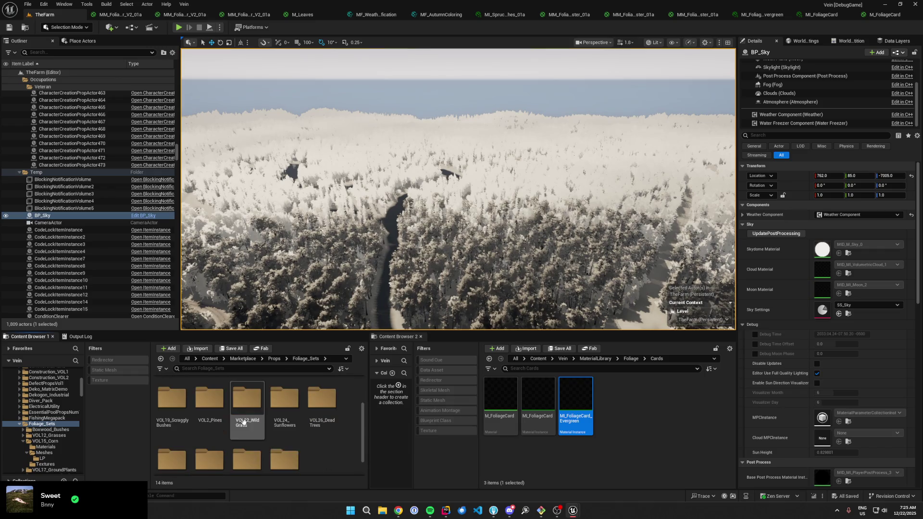
scroll(194, 439, "down", 1)
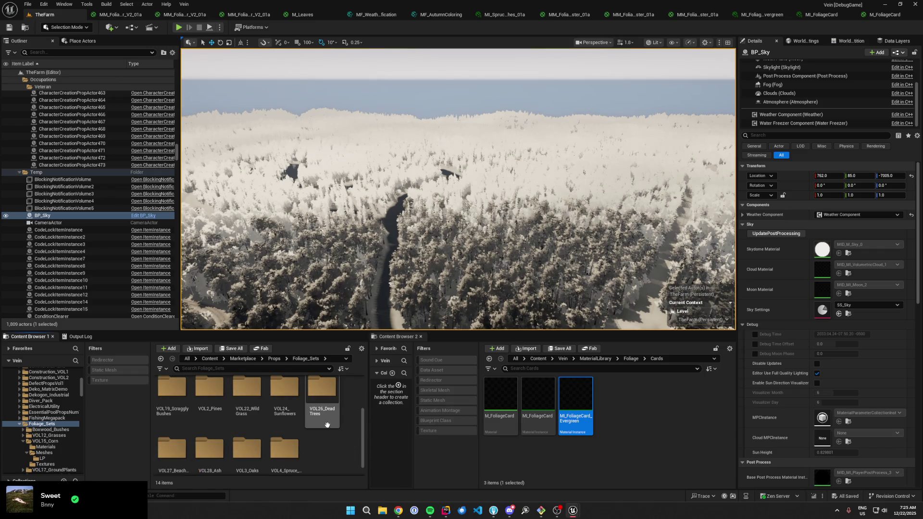
double_click(200, 466)
double_click(206, 427)
left_click(283, 361)
double_click(171, 393)
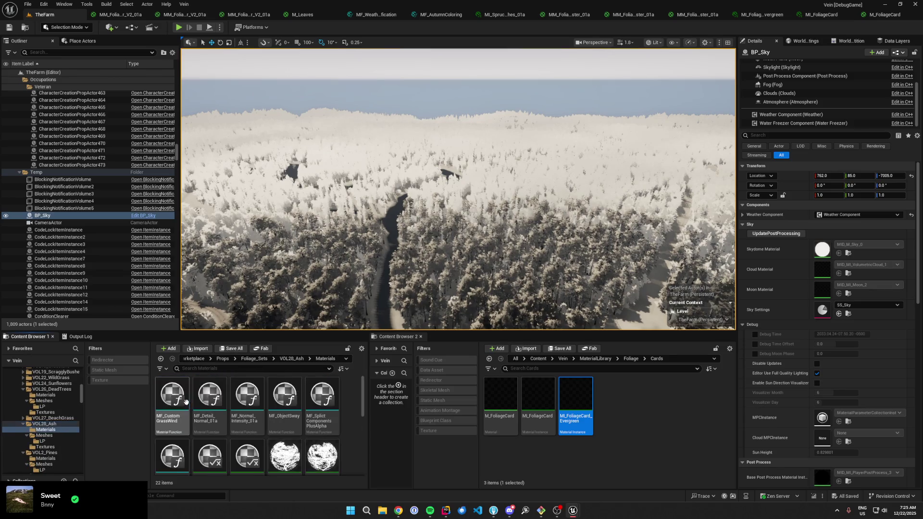
scroll(321, 414, "down", 2)
scroll(320, 415, "down", 2)
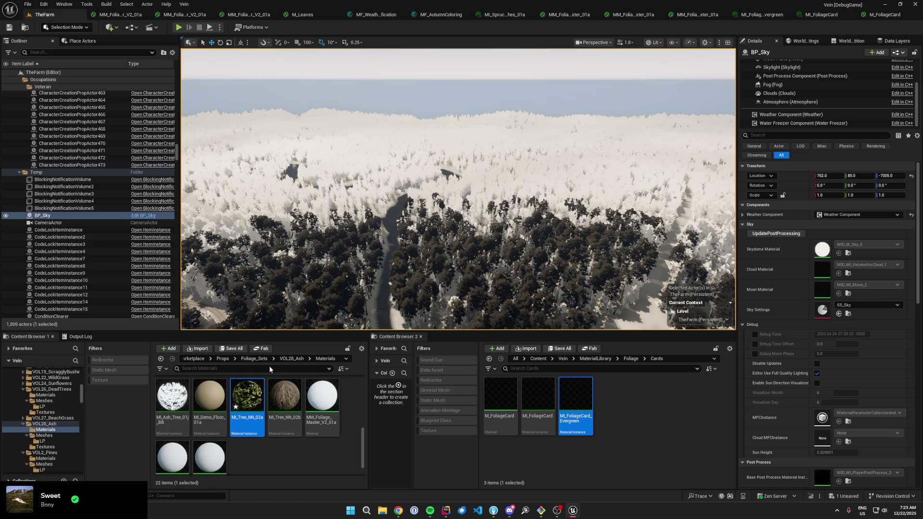
- Go to VOL3_Oaks > Materials and open MI_Tree_NN_03a
left_click(254, 359)
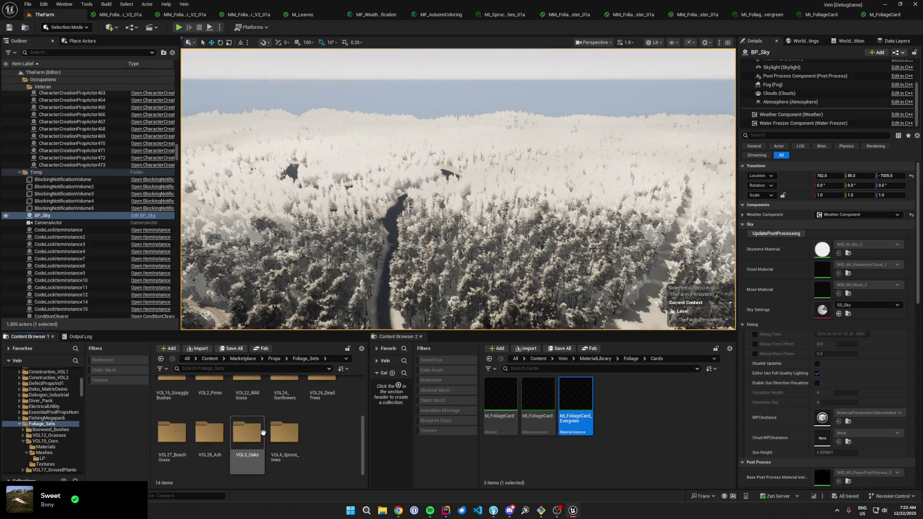
double_click(244, 434)
double_click(173, 433)
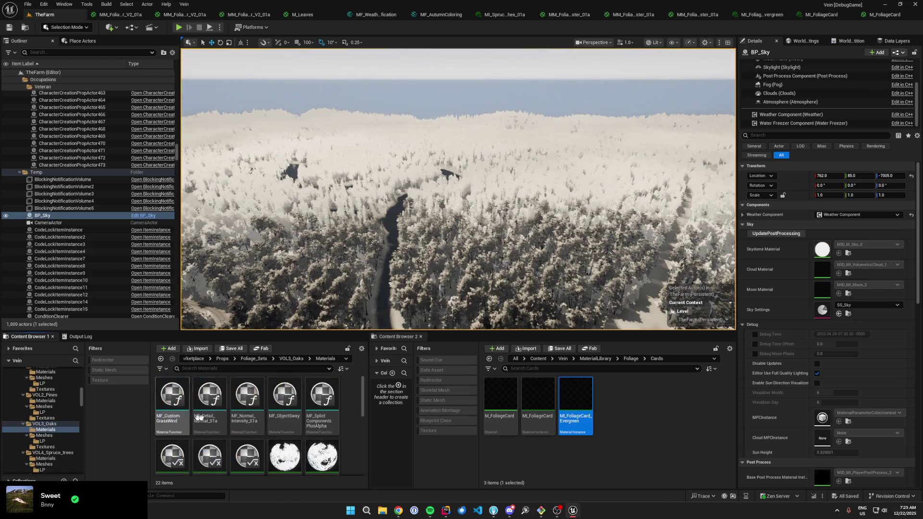
scroll(259, 421, "down", 3)
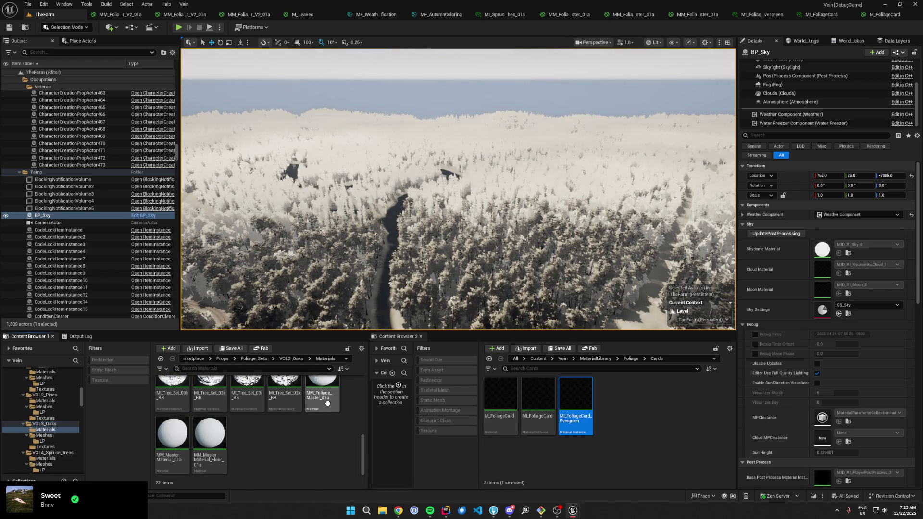
scroll(265, 449, "up", 5)
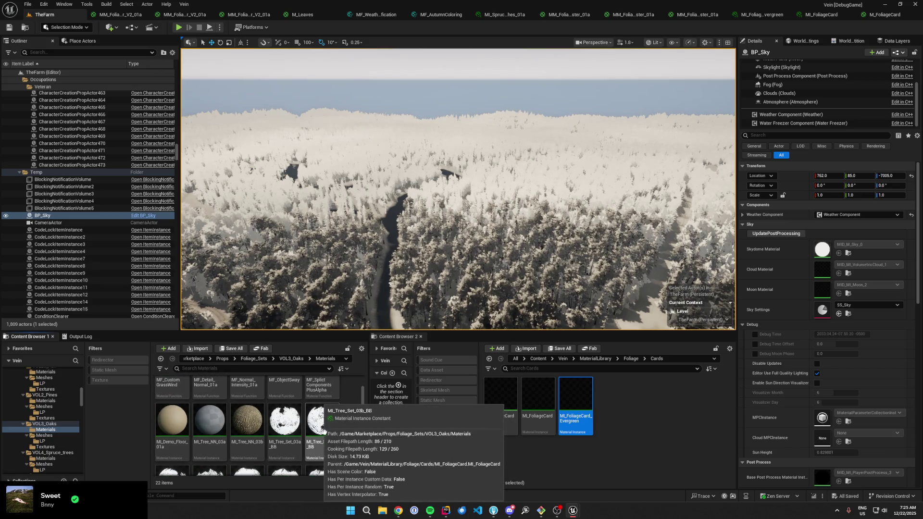
scroll(323, 431, "down", 3)
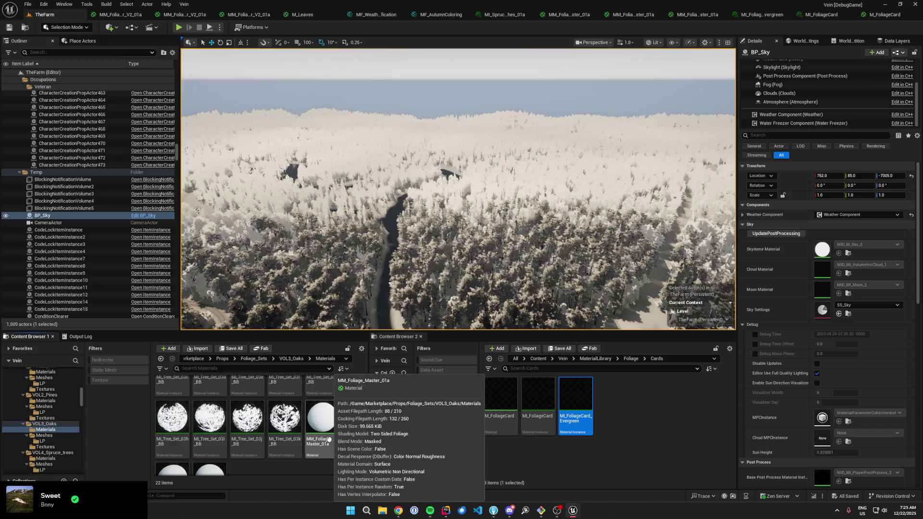
scroll(329, 439, "up", 2)
scroll(329, 438, "up", 1)
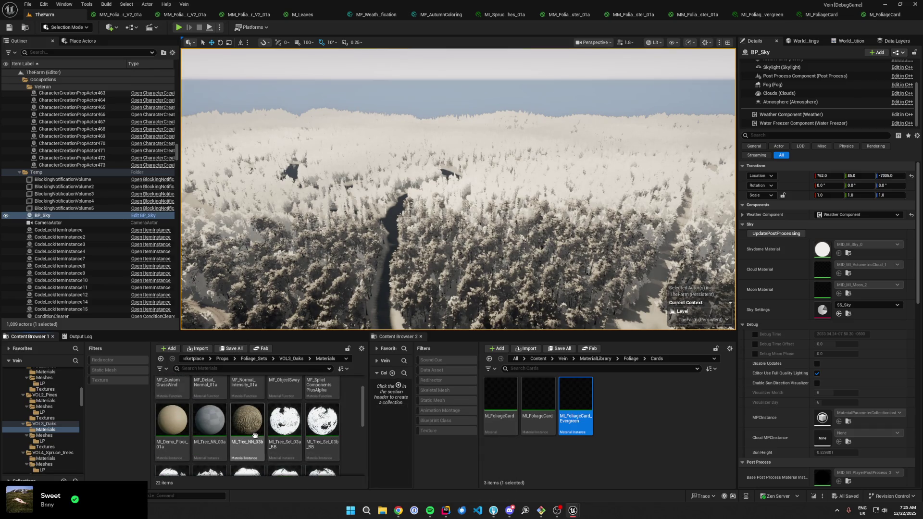
left_click(214, 434)
double_click(215, 439)
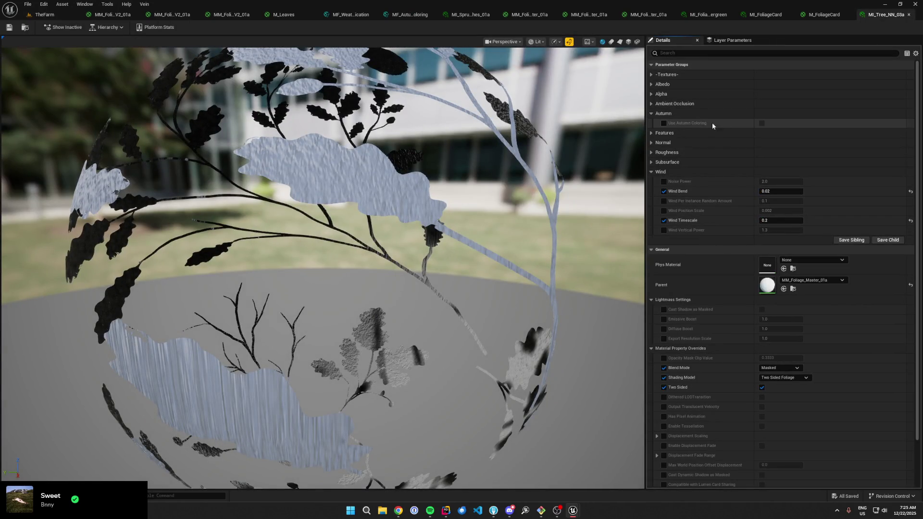
- Enable Use Autumn Coloring on MI_Tree_NN_03a, save, and close all tabs except TheFarm
left_click(762, 123)
key("ctrl+s")
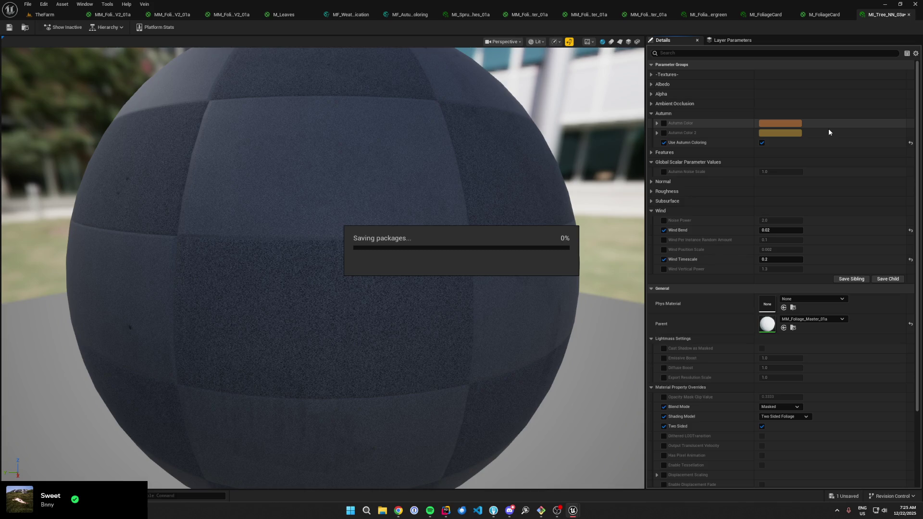
left_click(43, 14)
right_click(43, 15)
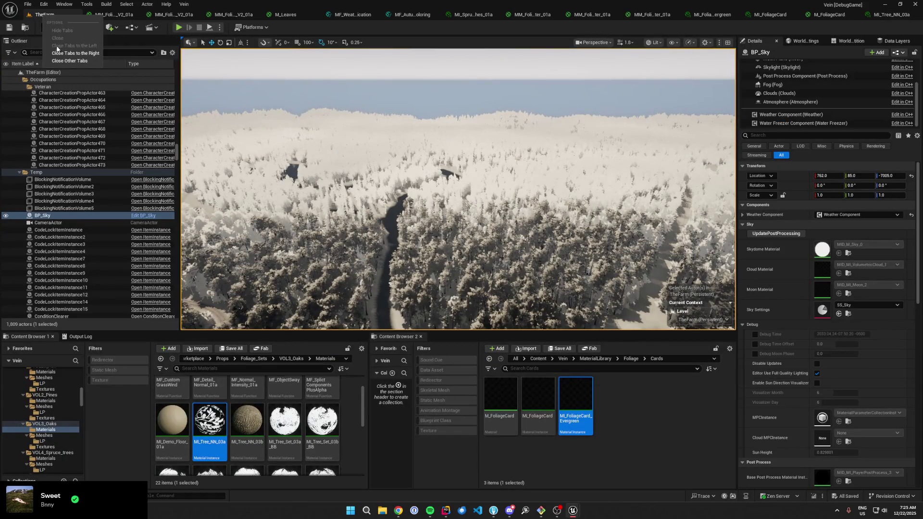
- Move the second Content Browser from Foliage_Sets to the Vein content root
left_click(260, 359)
scroll(274, 433, "down", 2)
scroll(214, 465, "up", 2)
scroll(212, 449, "up", 1)
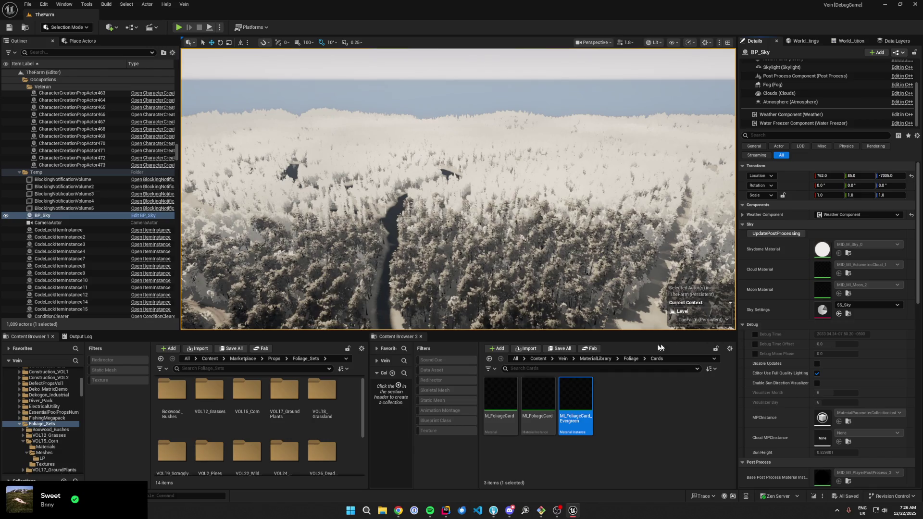
left_click(563, 359)
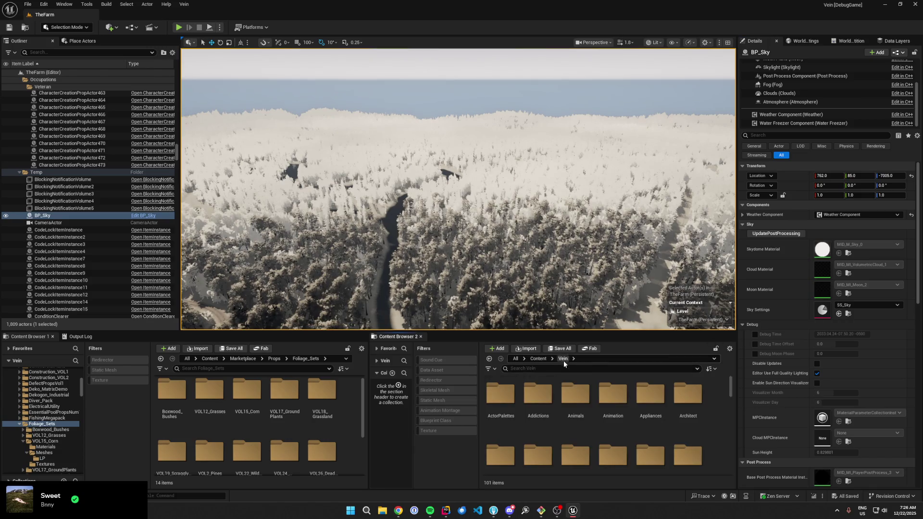
- Filter for mpc_ to find MPC_Vein, save the level, then open VOL28_Ash's MI_Tree_NN_02a material instance
type("mpc_")
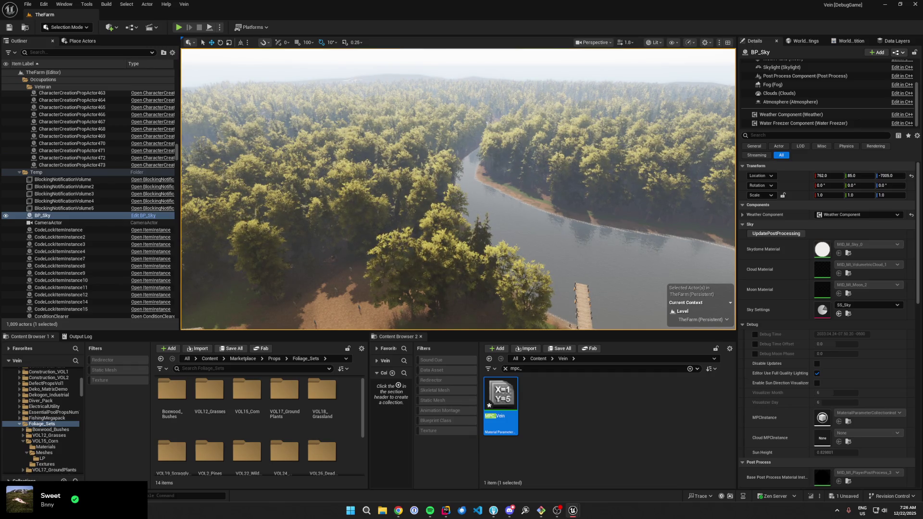
key("ctrl+s")
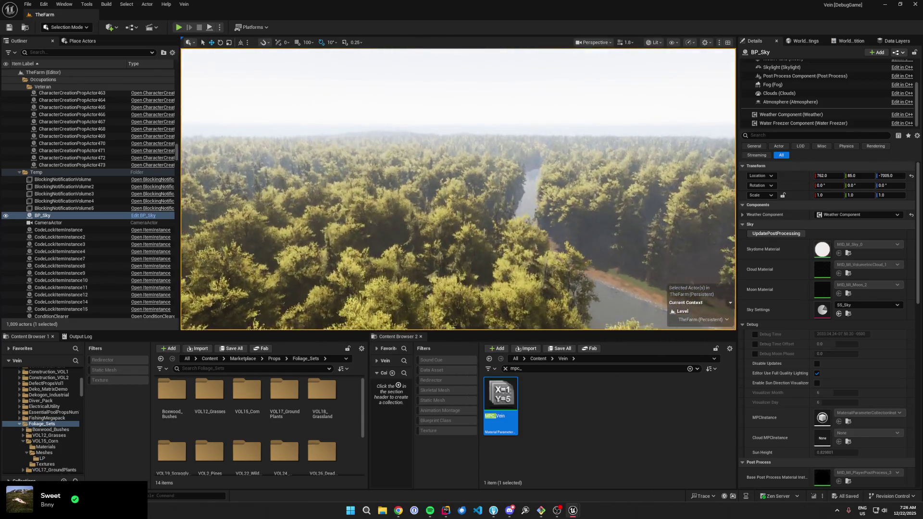
scroll(258, 390, "down", 3)
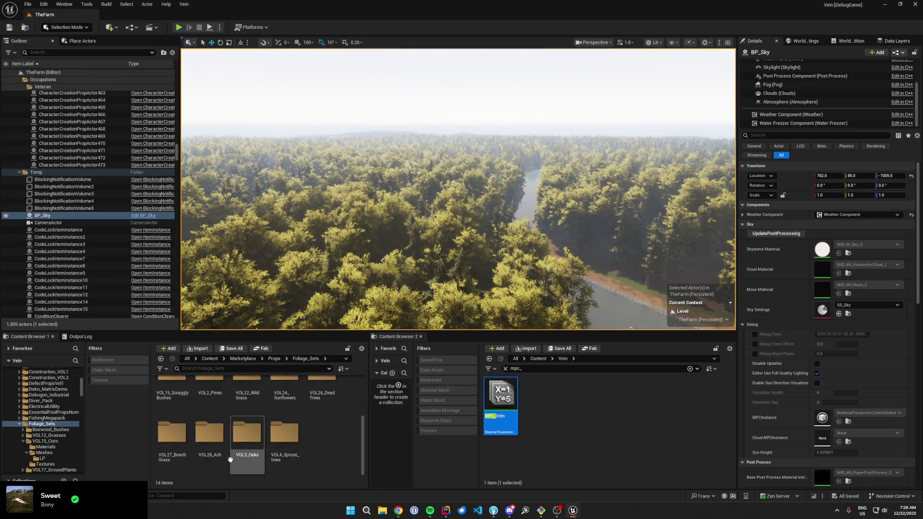
double_click(214, 457)
left_click(174, 414)
double_click(176, 414)
scroll(289, 423, "down", 3)
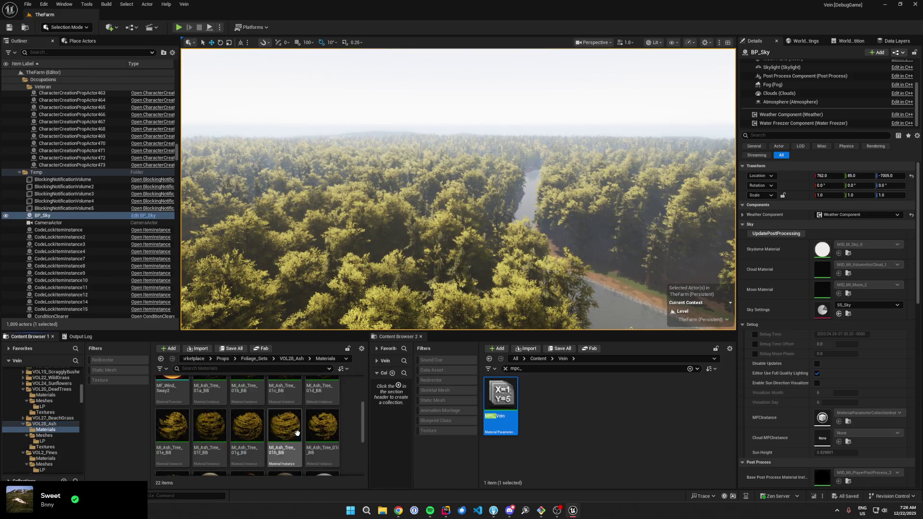
scroll(262, 434, "down", 2)
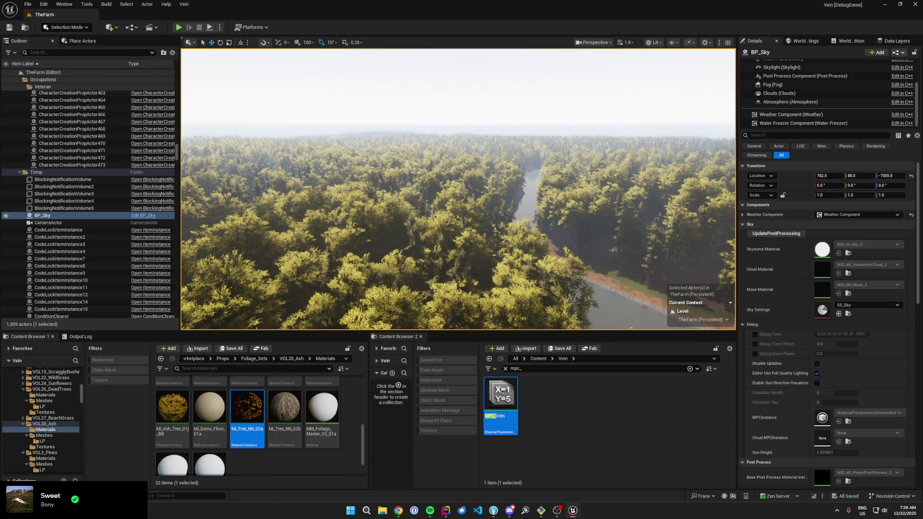
double_click(247, 409)
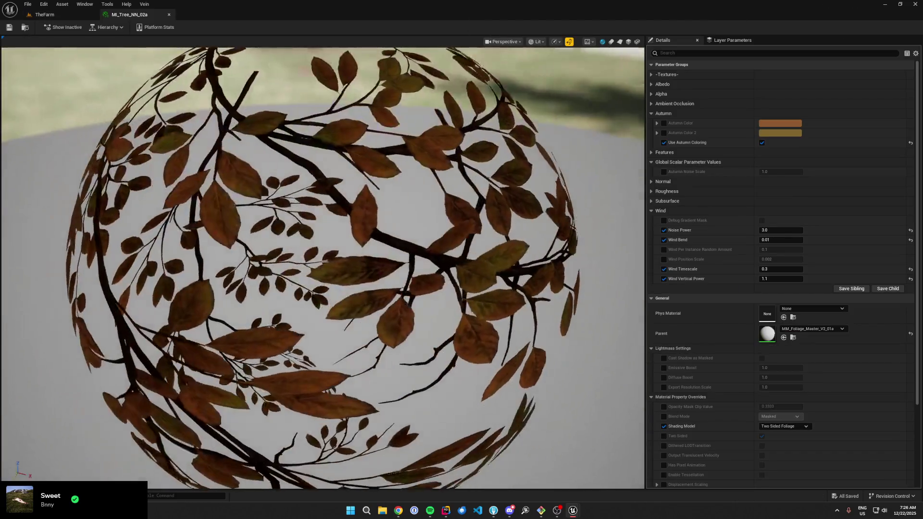
- Back in TheFarm, select the FoliageCluster actor and move up to its actor-level properties
left_click(44, 14)
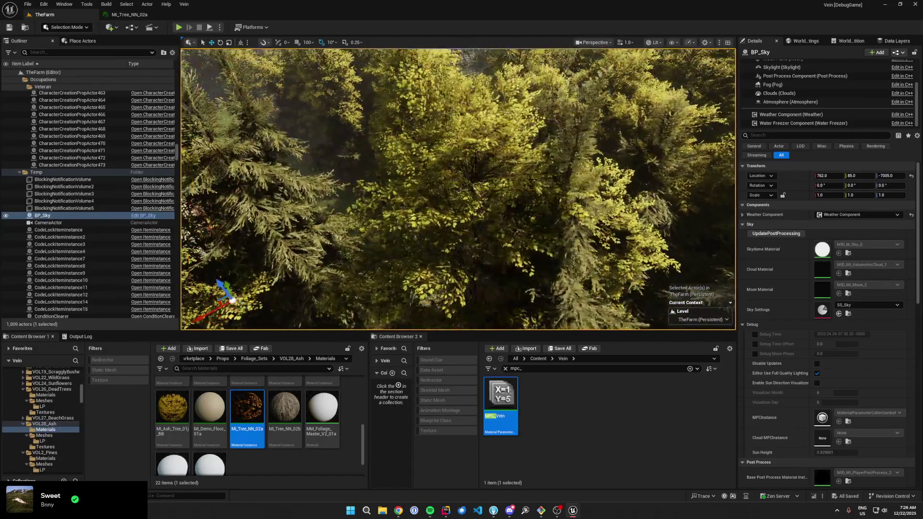
left_click(449, 218)
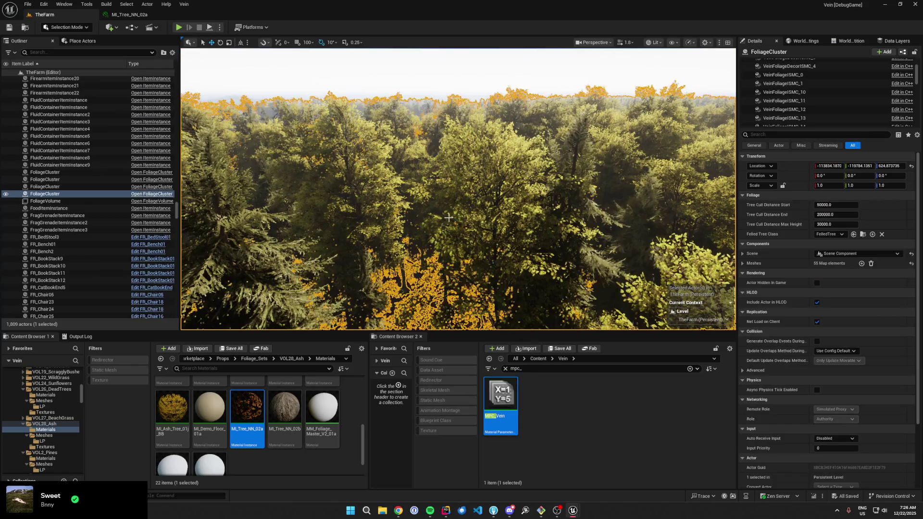
left_click(474, 76)
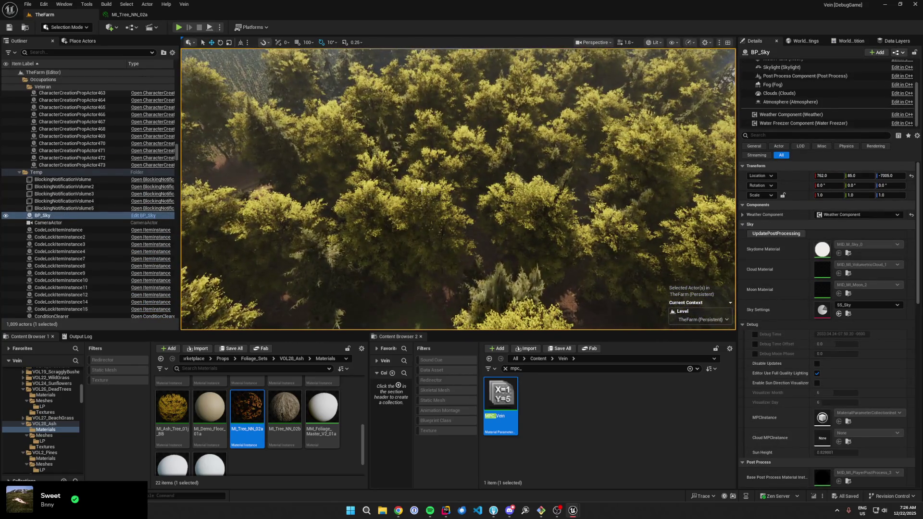
left_click(728, 111)
left_click(742, 110)
key("Up")
key("Up")
key("Up")
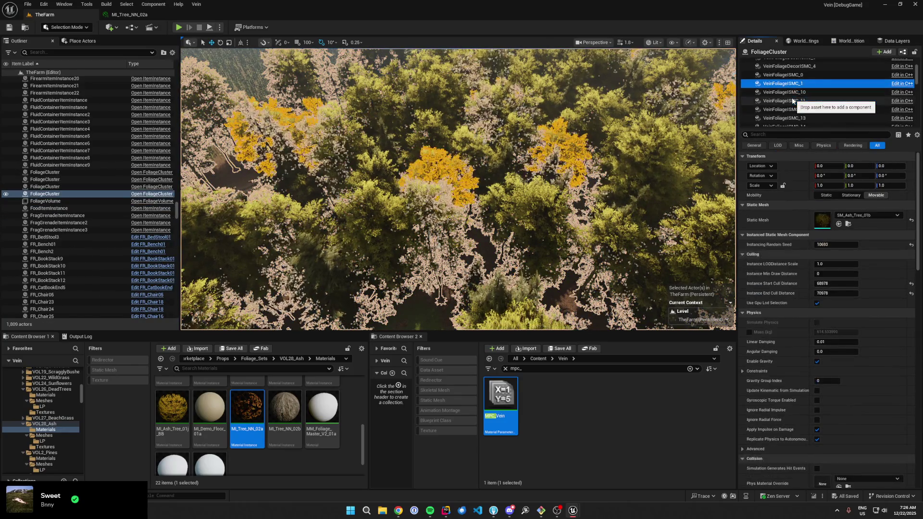
key("Up")
key("Up")
key("Up")
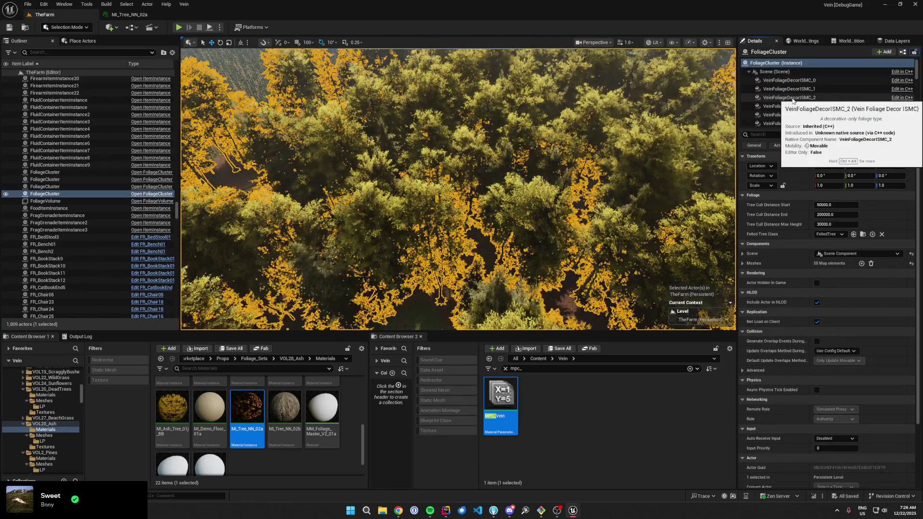
key("Up")
key("f")
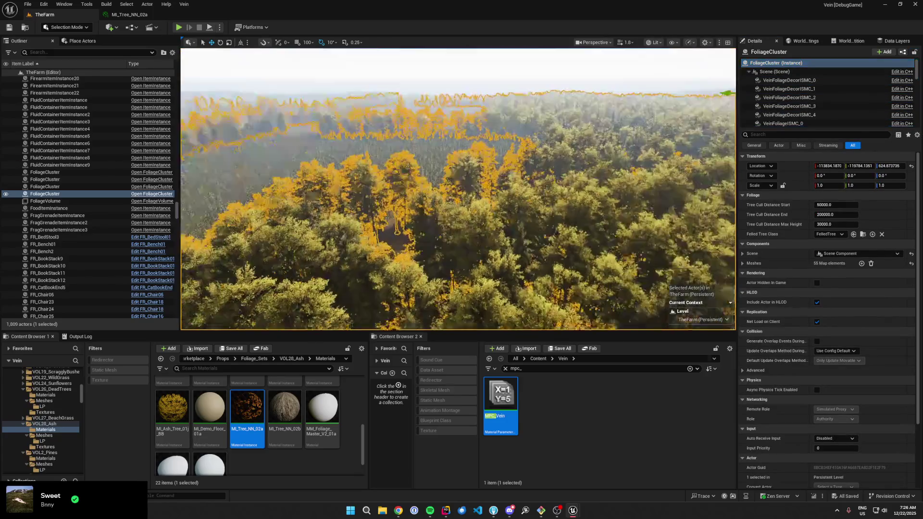
- Step through the cluster's foliage components to VeinFoliageISMC_5 and open its SM_Ash_Tree_01f mesh
key("Down")
key("Down")
key("Down")
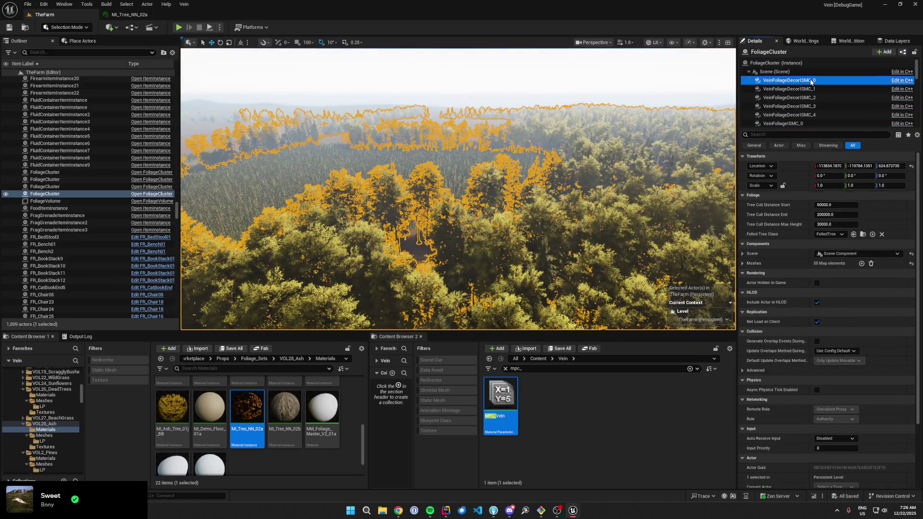
key("Down")
key("Down")
key("Down")
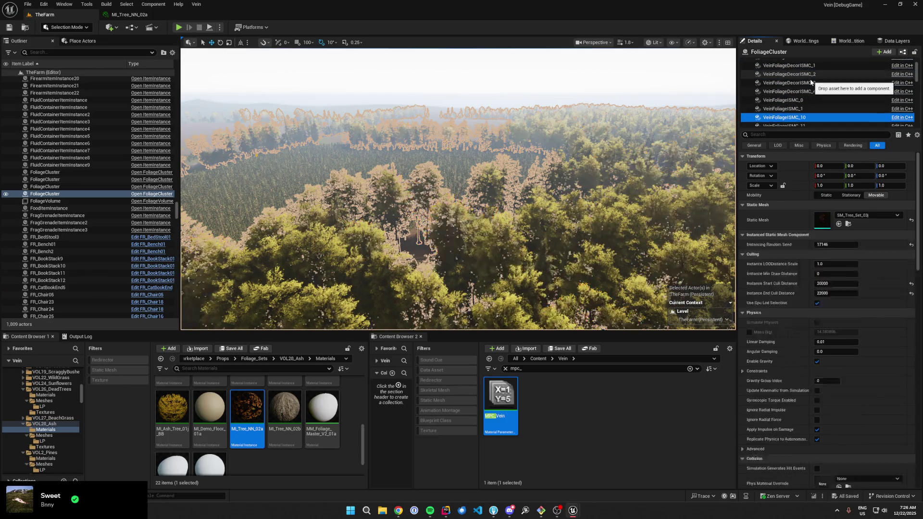
key("Down")
key("Down")
key("Down")
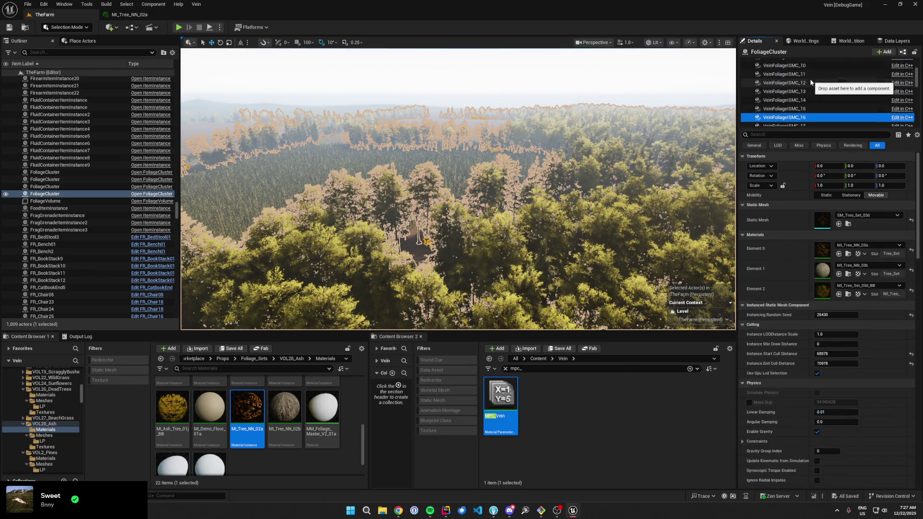
key("Down")
key("Down")
key("Down")
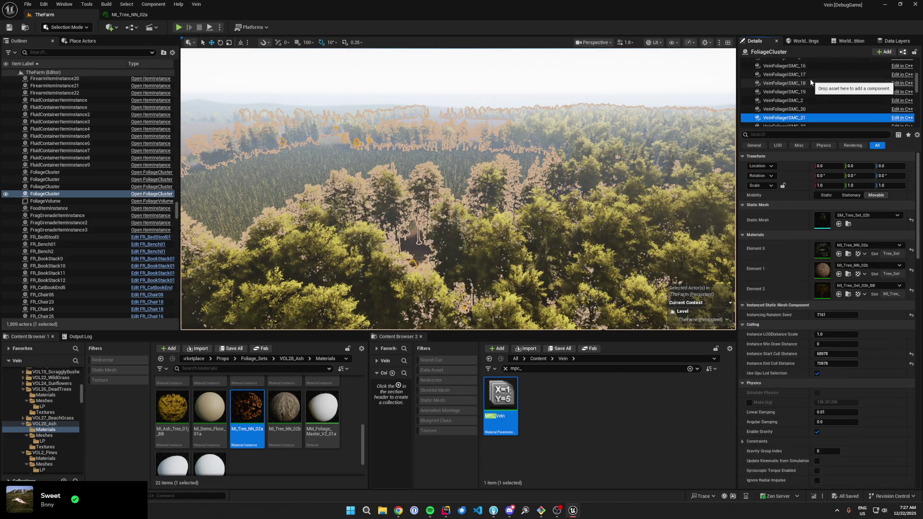
key("Down")
key("Down")
key("Down")
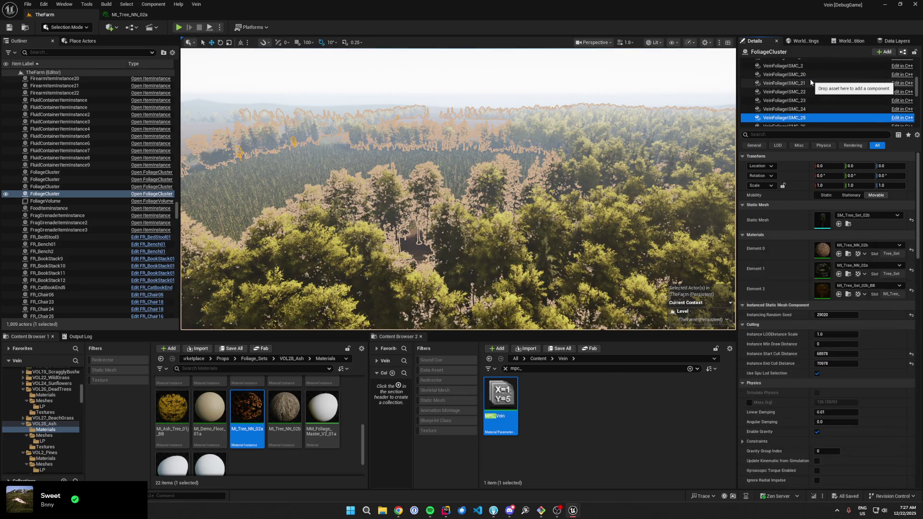
key("Down")
key("Down")
key("Down")
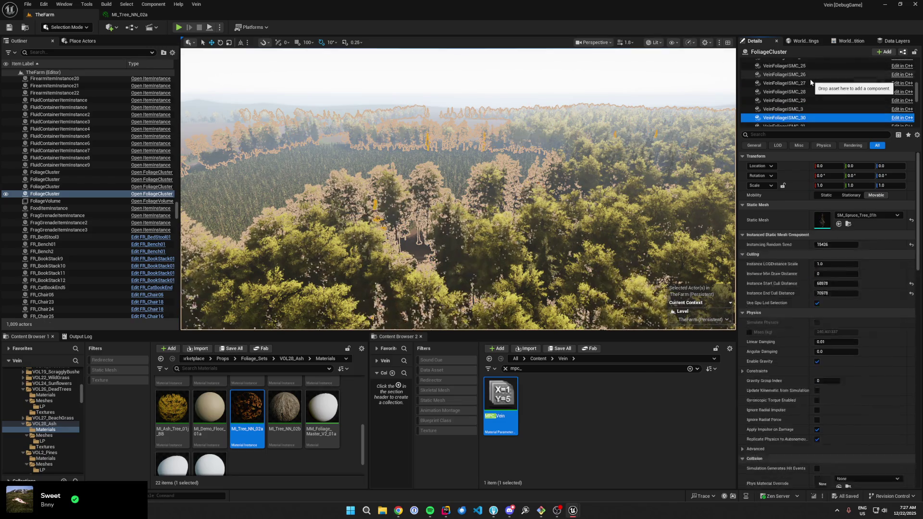
key("Down")
key("Down")
key("Down")
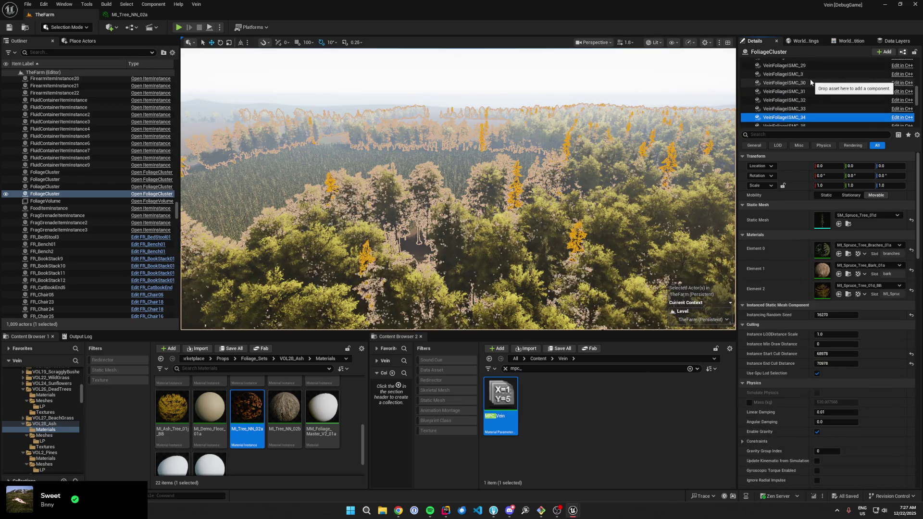
key("Down")
key("Down")
key("Down")
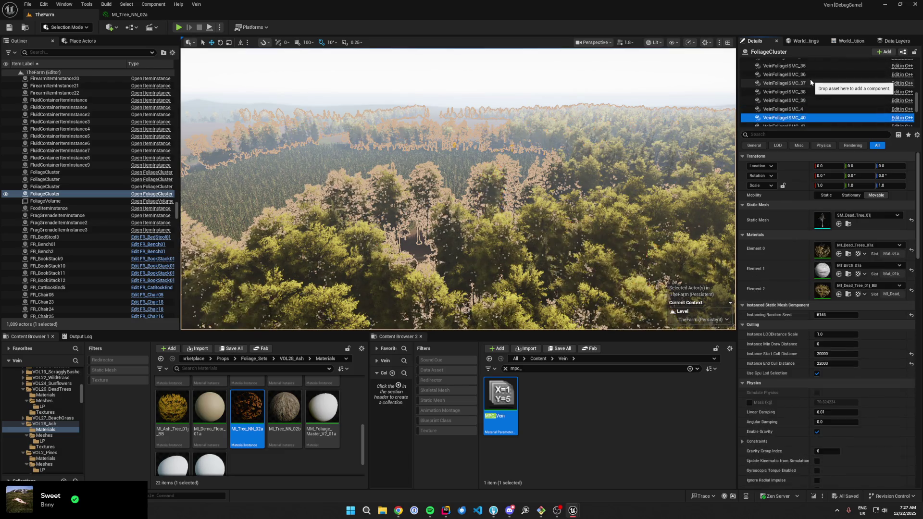
key("Down")
key("Down")
key("Down")
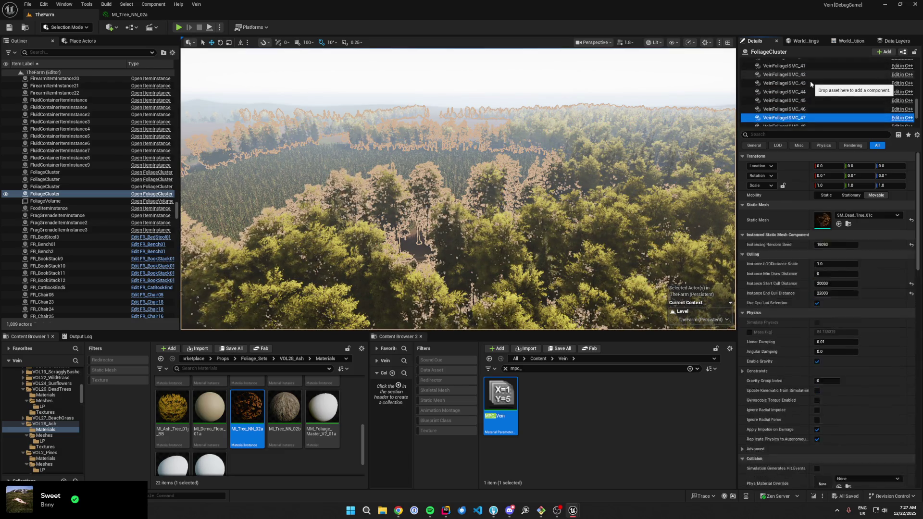
key("Down")
key("Down")
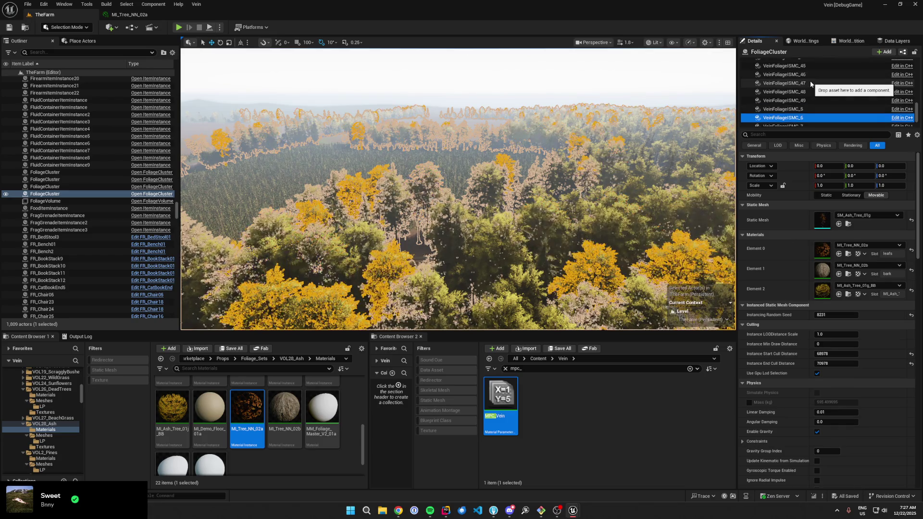
key("Up")
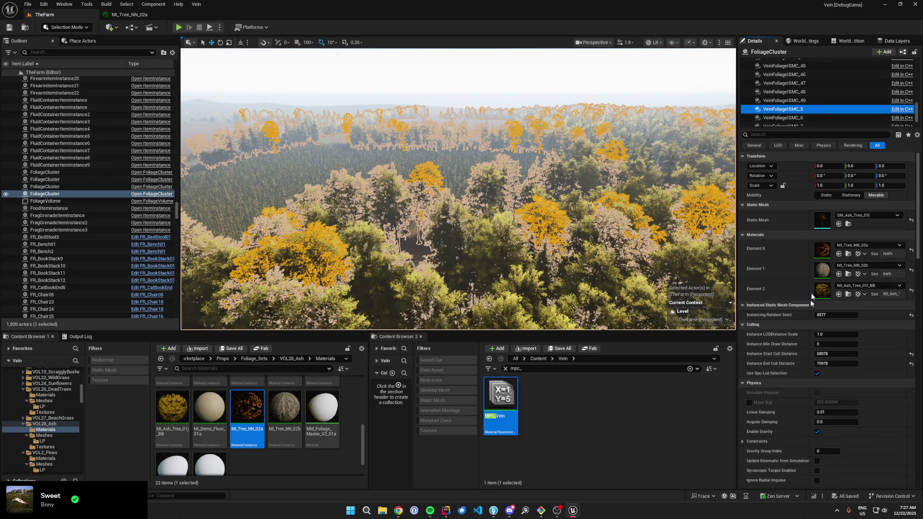
left_click(823, 222)
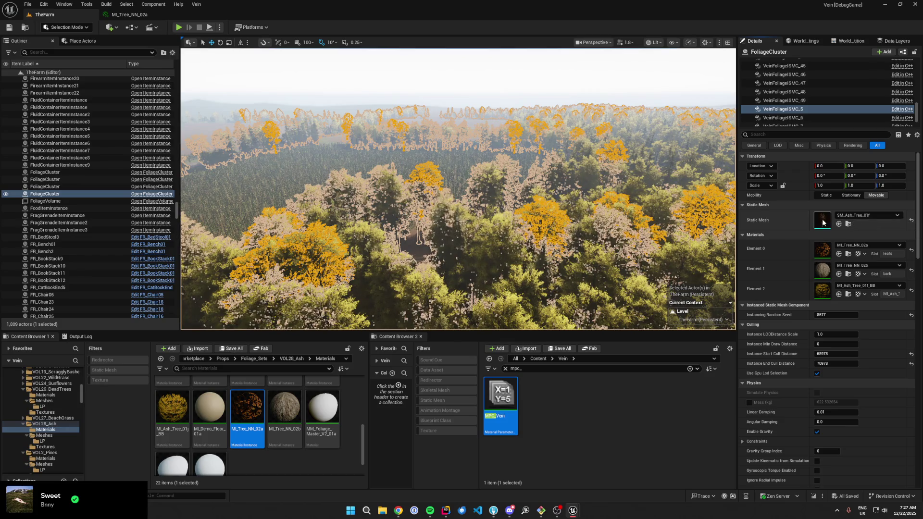
- Inspect SM_Ash_Tree_01f, then open the MI_Ash_Tree_01f_BB billboard material and rotate its preview
scroll(480, 239, "up", 5)
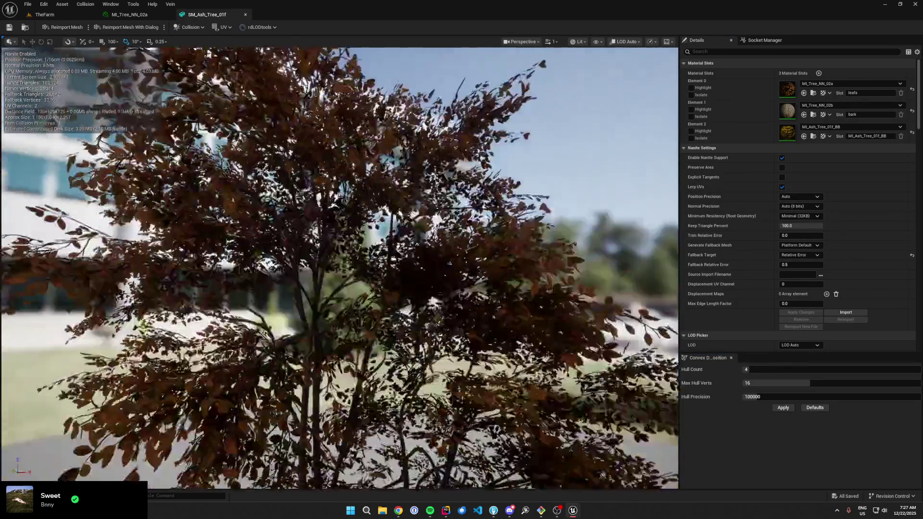
scroll(481, 240, "down", 5)
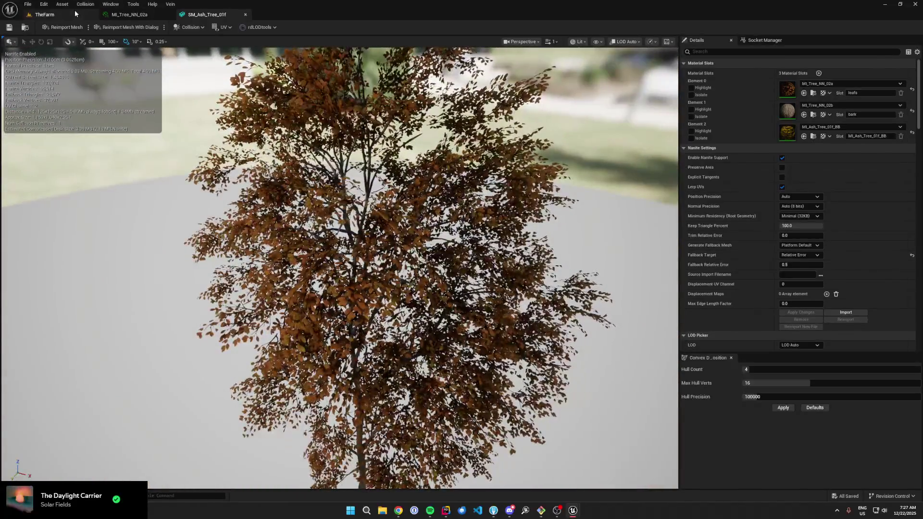
key("ctrl+Tab")
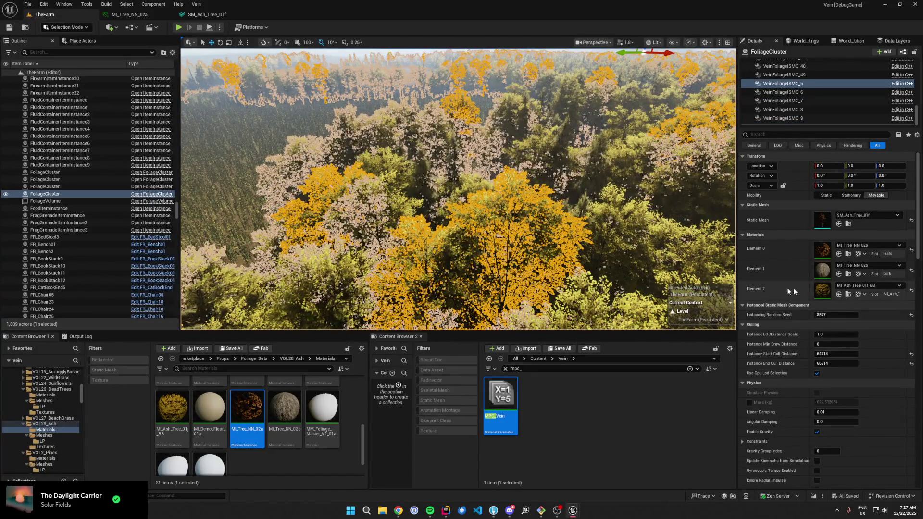
double_click(822, 291)
left_click_drag(598, 274, 598, 274)
left_click_drag(226, 145, 226, 144)
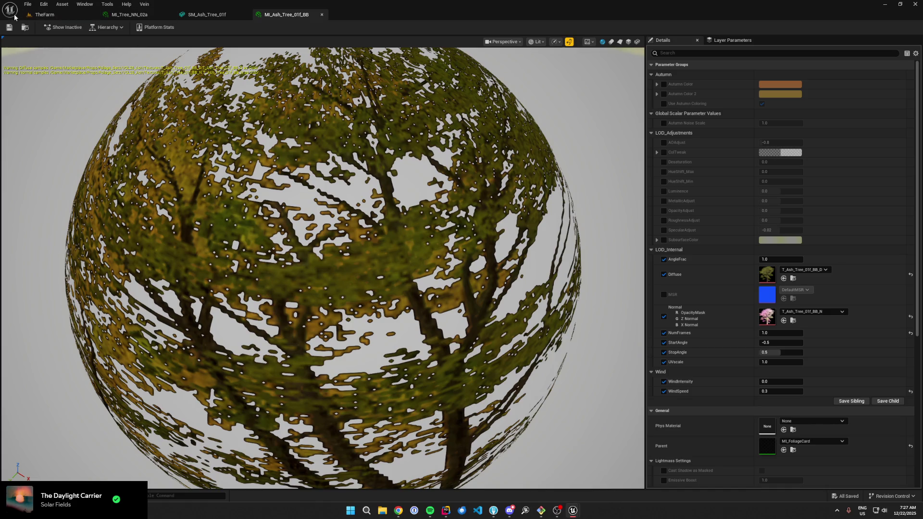
- In TheFarm, frame the foliage cluster and open the MI_Tree_NN_02a leaf material instance
left_click(42, 14)
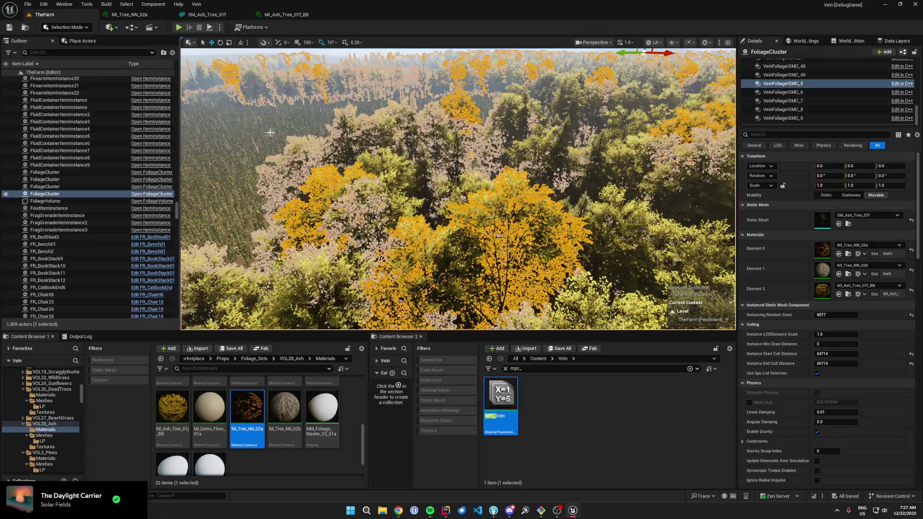
key("f")
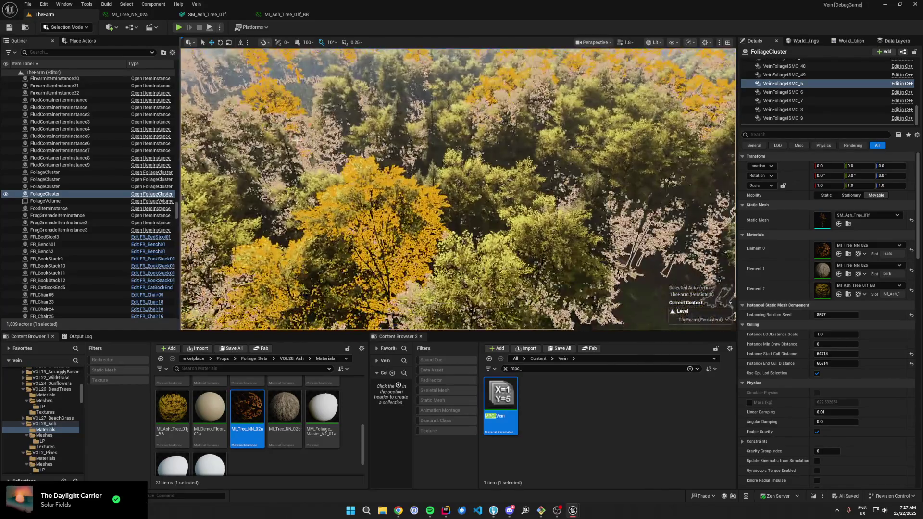
double_click(820, 247)
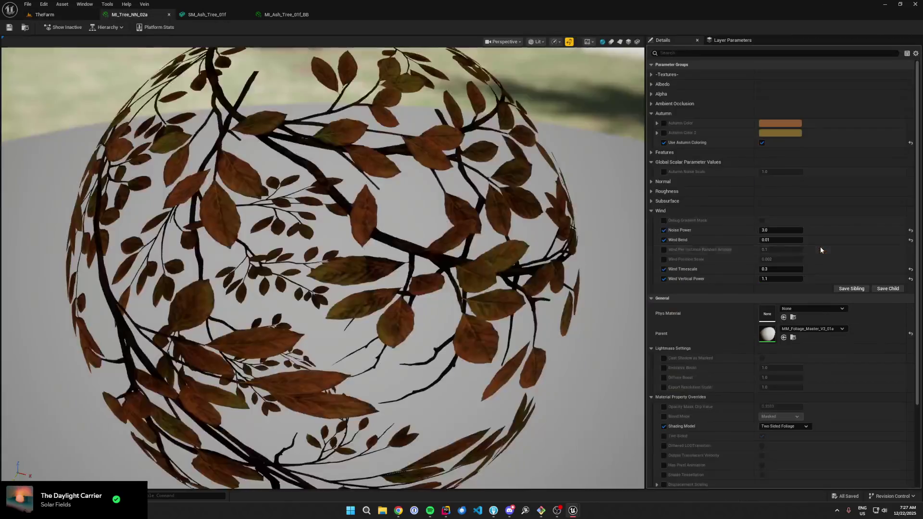
- Orbit the MI_Tree_NN_02a leaf preview, collapse Autumn and expand Subsurface parameters, then return to TheFarm
left_click_drag(471, 218, 469, 202)
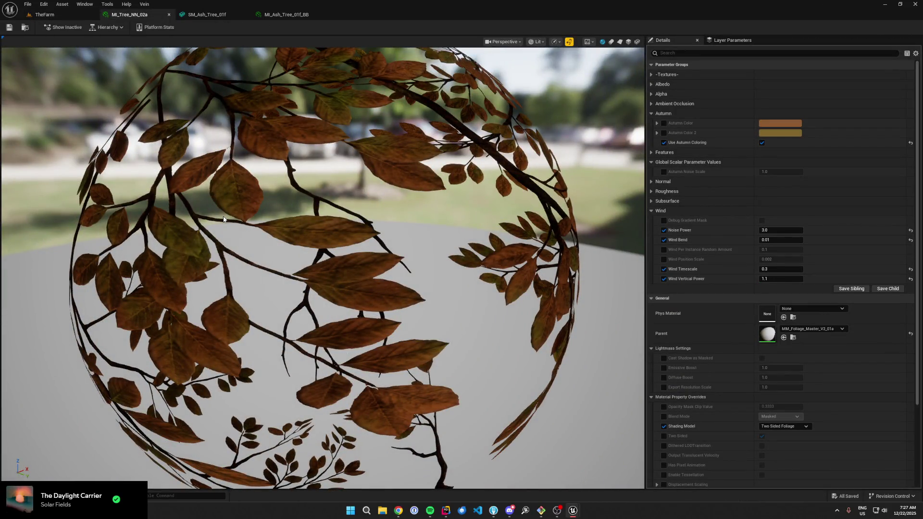
left_click_drag(232, 211, 269, 201)
mouse_move(437, 208)
left_mouse_down()
mouse_move(466, 207)
mouse_move(474, 228)
mouse_move(459, 238)
mouse_move(535, 215)
left_mouse_up()
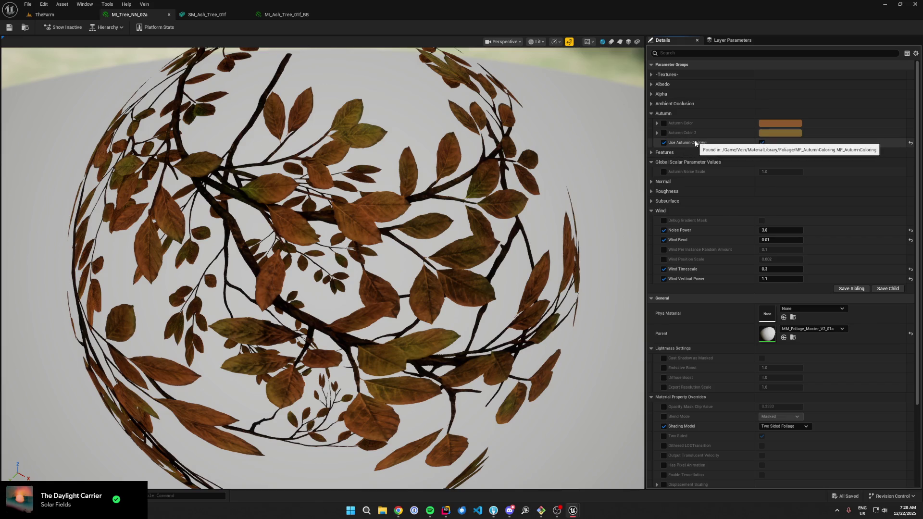
left_click(652, 114)
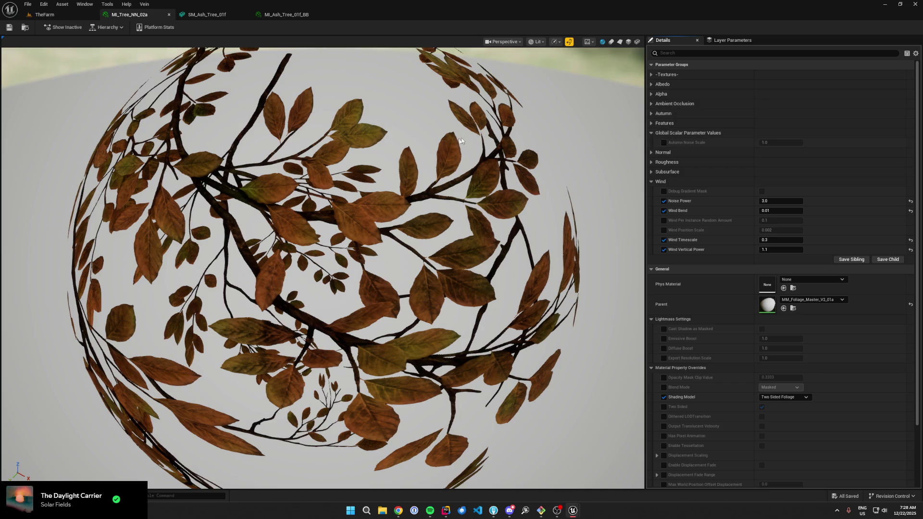
scroll(701, 189, "down", 6)
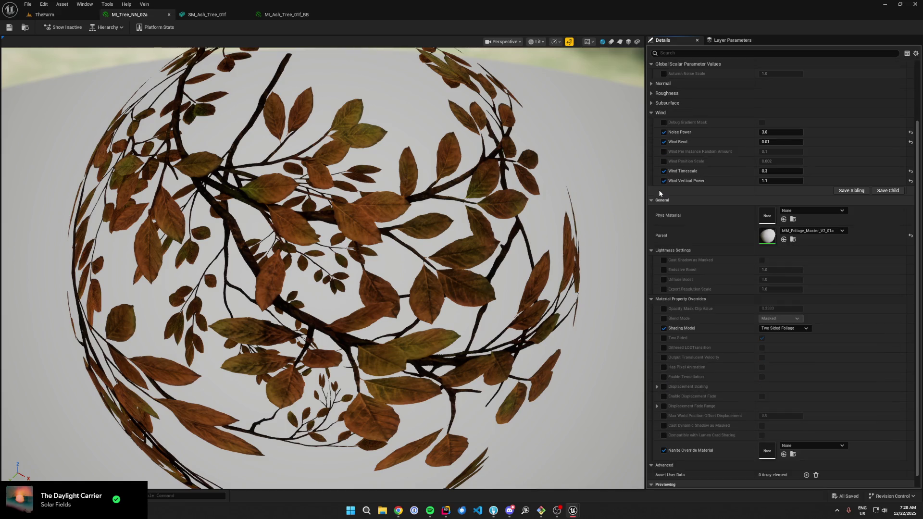
scroll(658, 189, "up", 6)
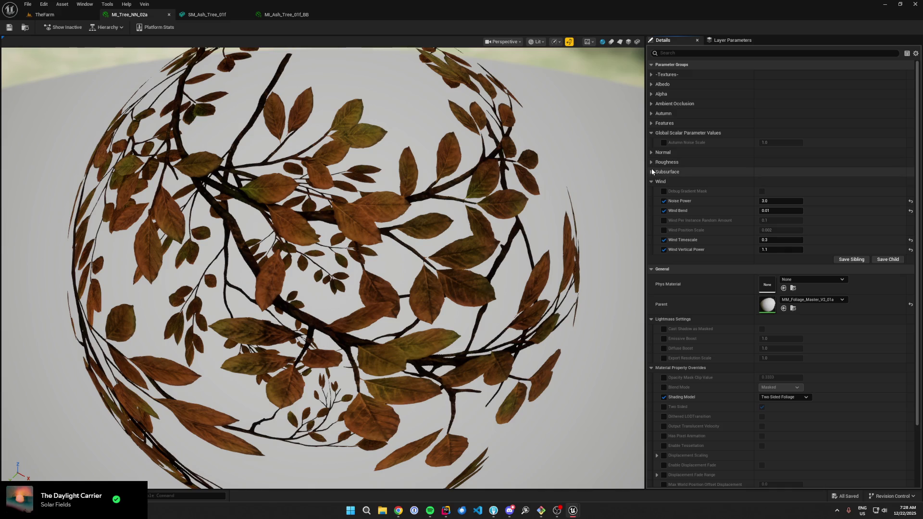
left_click(651, 171)
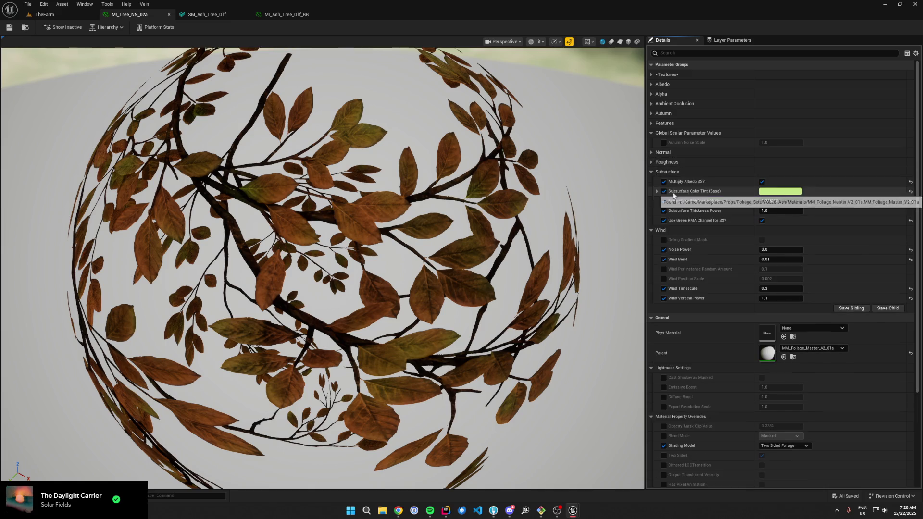
left_click(44, 14)
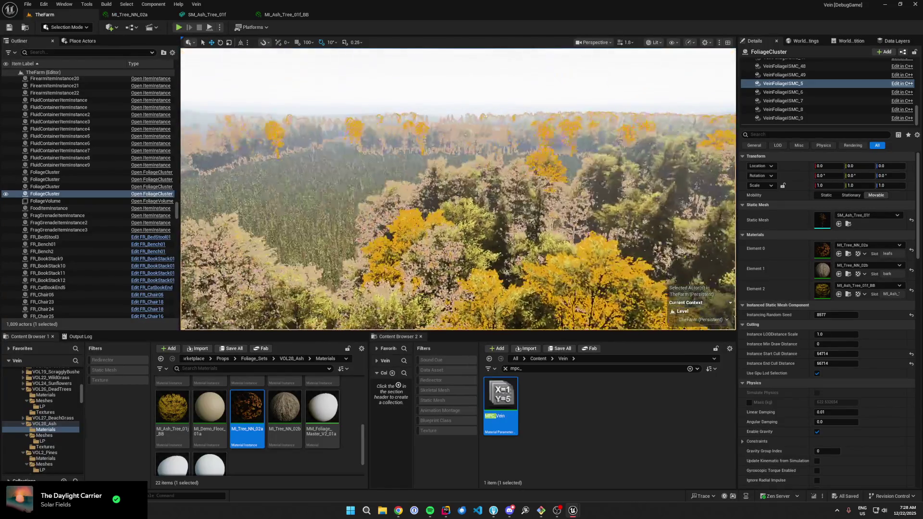
- Enable BP_Sky's Debug Time Offset and push the time of day to night
left_click(542, 107)
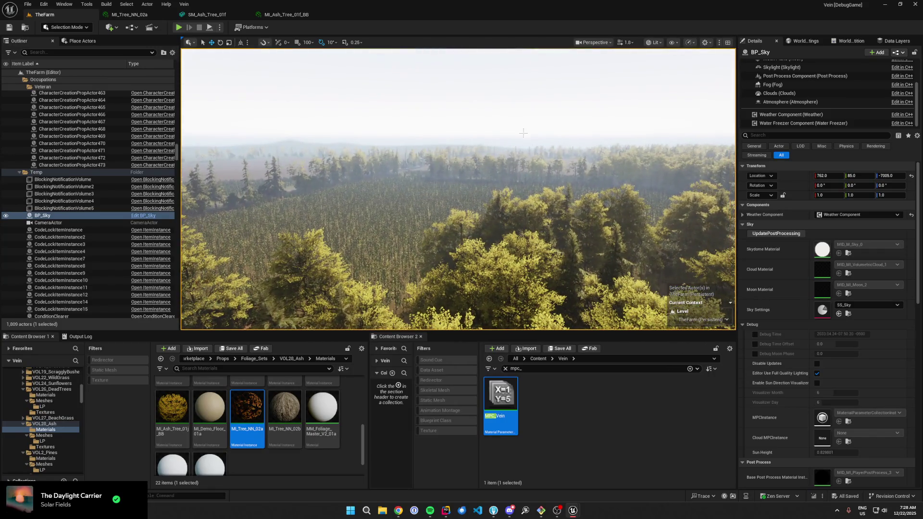
left_click(755, 344)
mouse_move(837, 344)
left_mouse_down()
mouse_move(866, 344)
mouse_move(839, 344)
left_mouse_up()
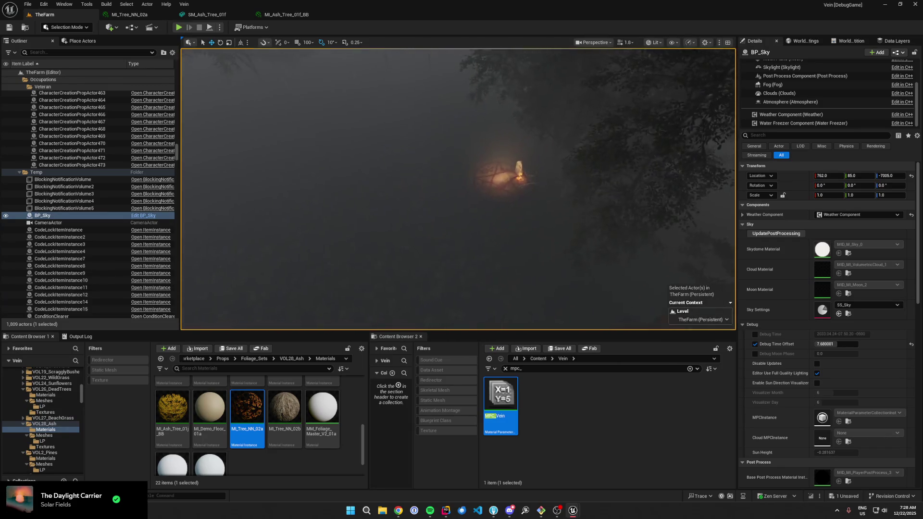
- Add a Point Light with Intensity 160 and Attenuation Radius 16384, then reselect BP_Sky
left_click(72, 41)
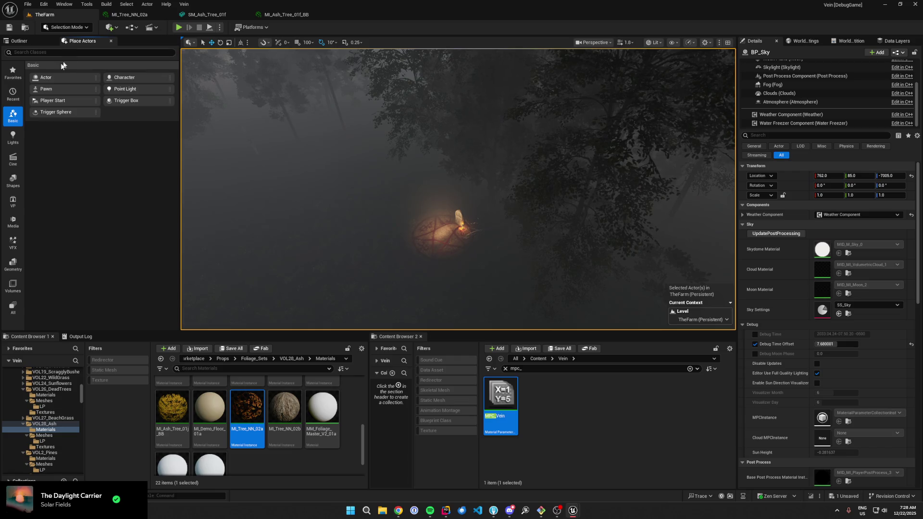
left_click_drag(438, 191, 431, 61)
left_click(836, 215)
type("160")
key("Return")
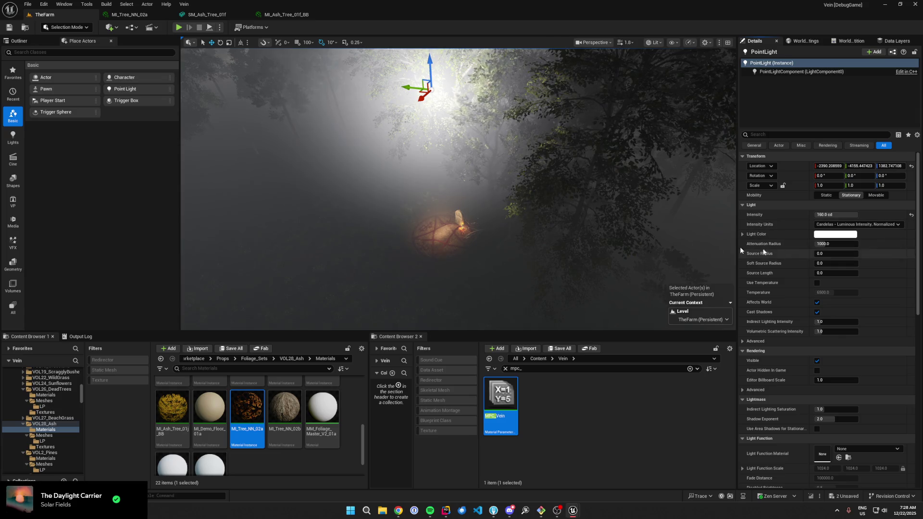
left_click_drag(837, 243, 856, 244)
scroll(377, 234, "up", 10)
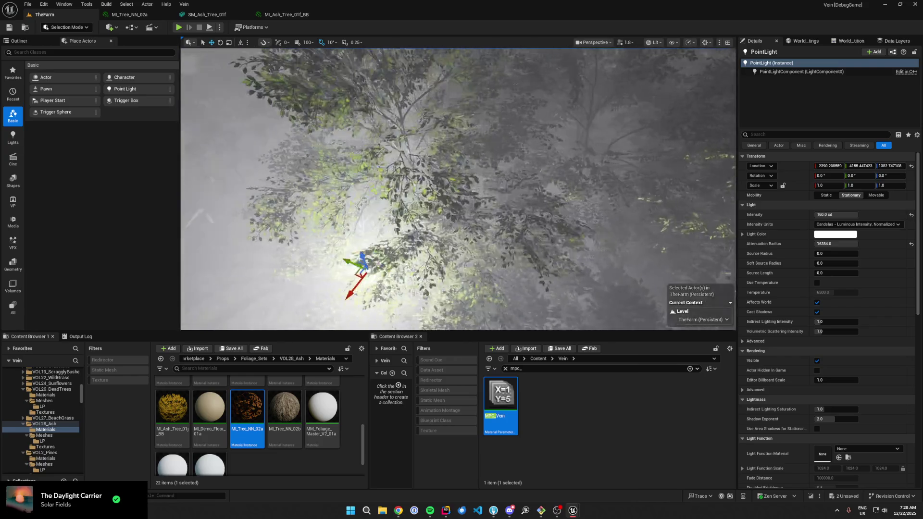
left_click(445, 139)
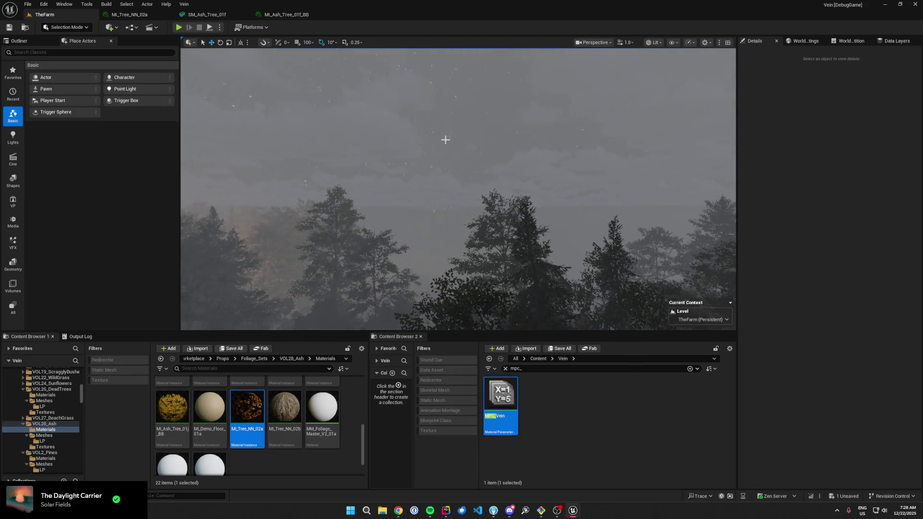
left_click(446, 140)
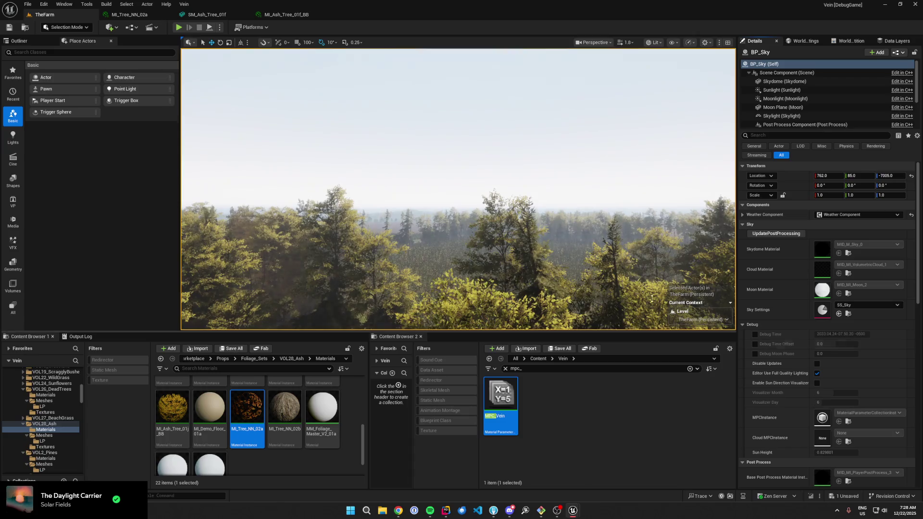
- Save all and review the MI_Ash_Tree_01f_BB and SM_Ash_Tree_01f editor tabs
key("f")
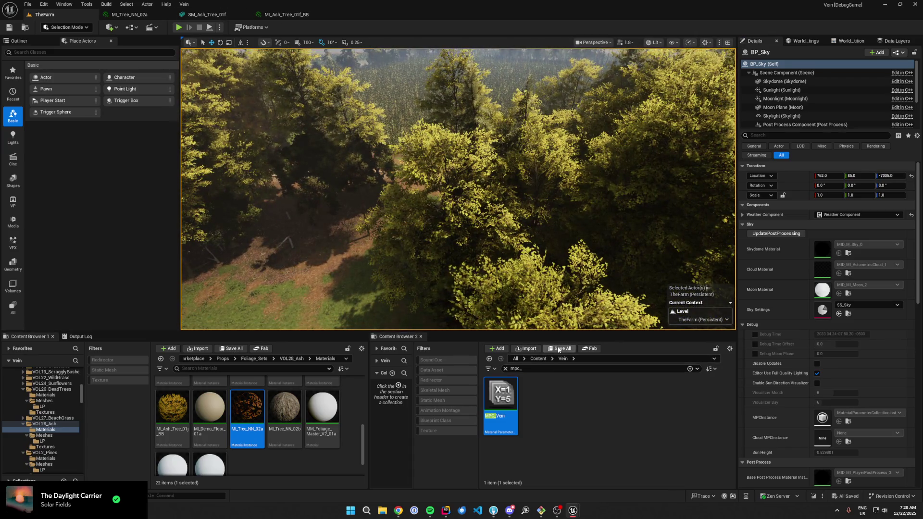
left_click(287, 14)
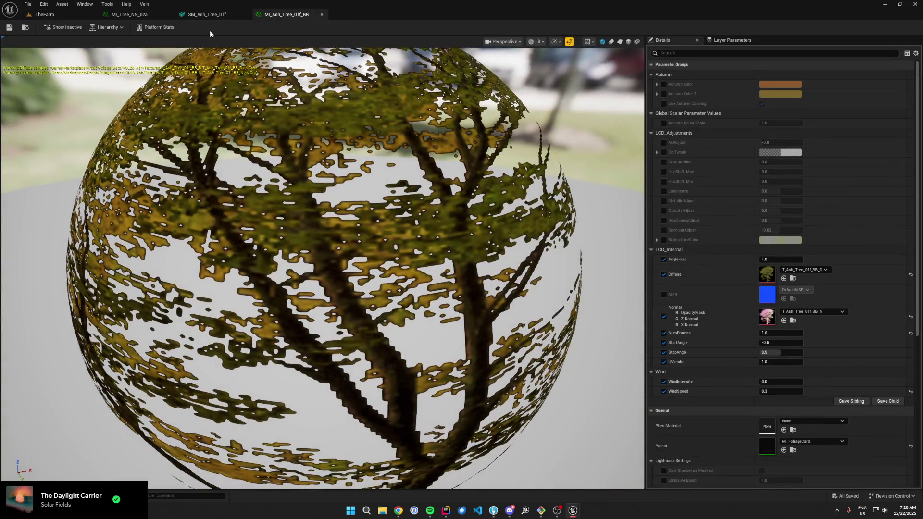
left_click(208, 15)
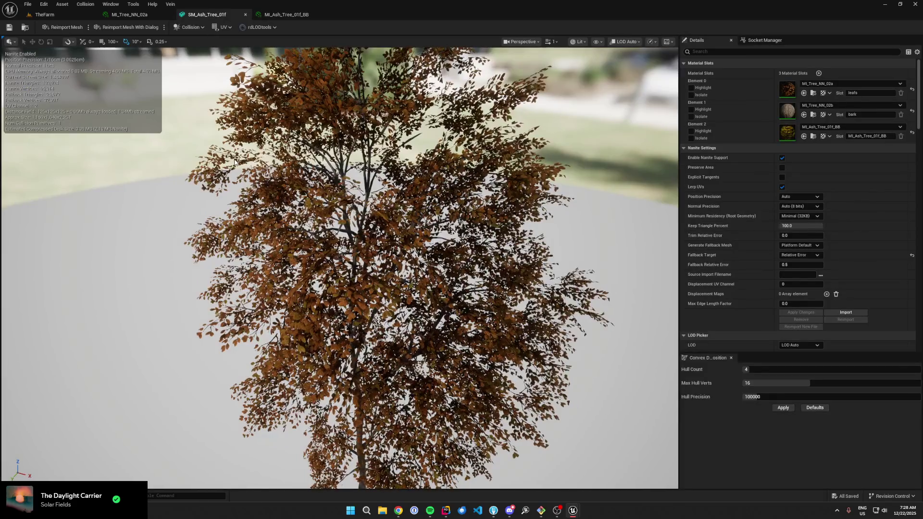
left_click(90, 4)
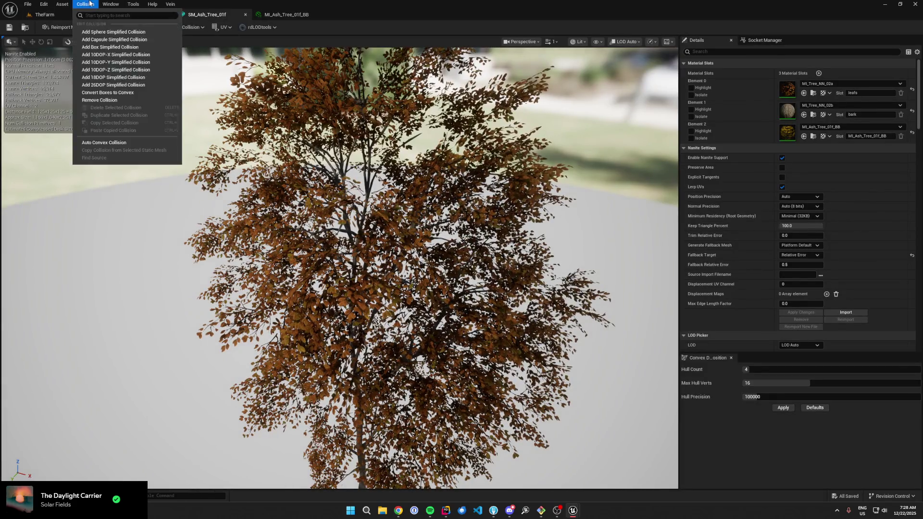
left_click(44, 14)
- Place an SM_Ash_Tree_01f tree beside the barn, fly around it, save, and switch to Rider
left_click_drag(687, 415, 567, 291)
key("f")
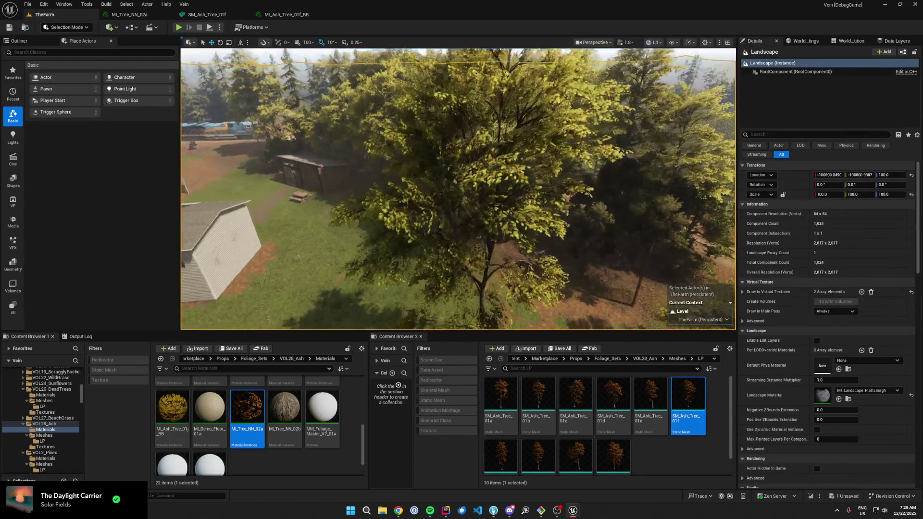
key("w")
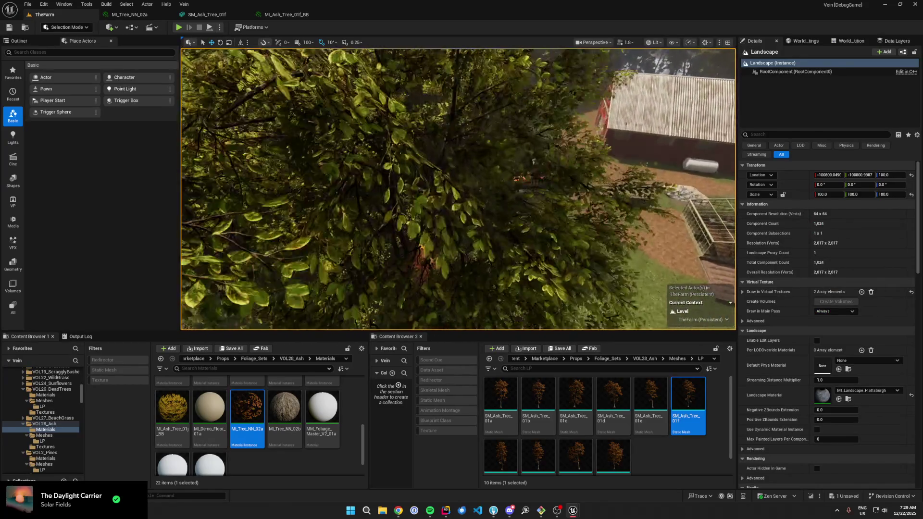
scroll(458, 189, "down", 2)
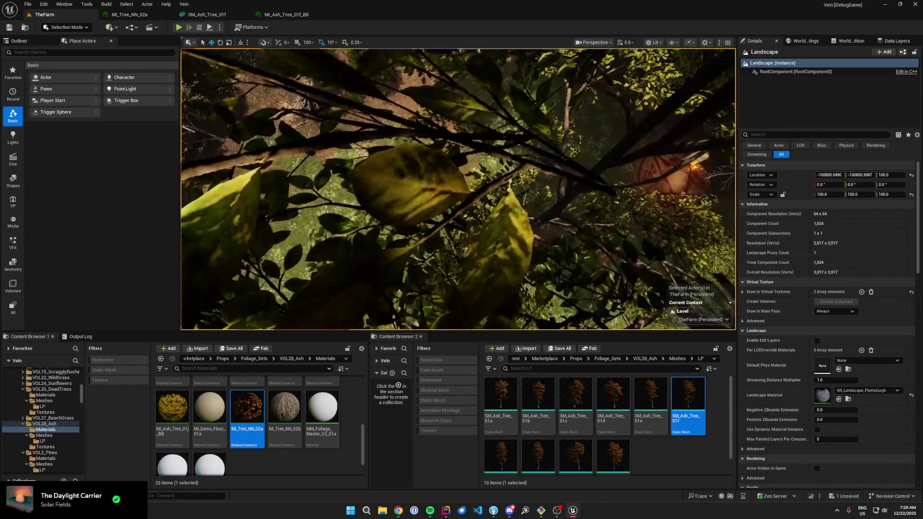
key("s")
key("w")
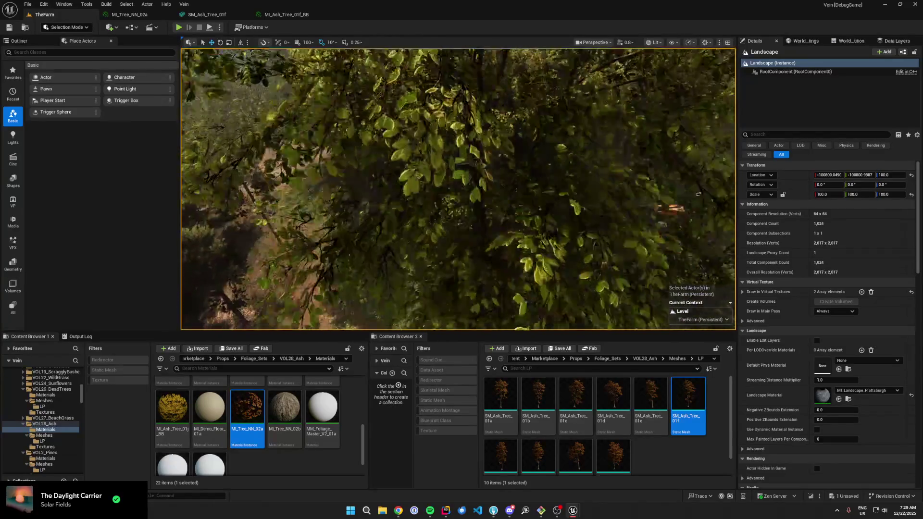
left_click(698, 195)
key("Escape")
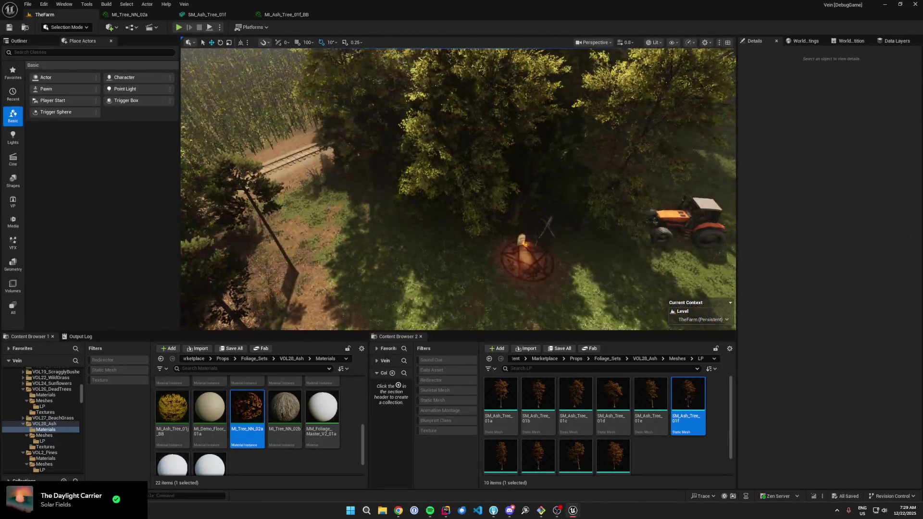
key("ctrl+s")
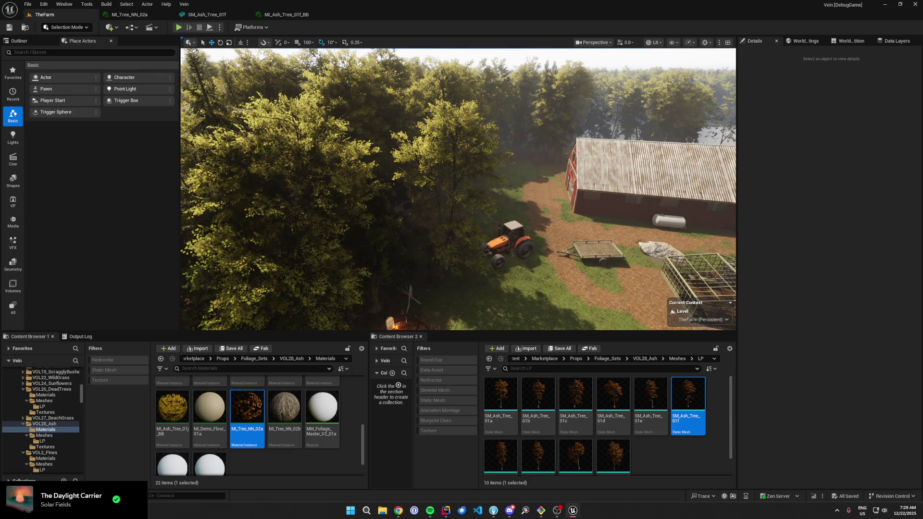
left_click_drag(439, 214, 439, 215)
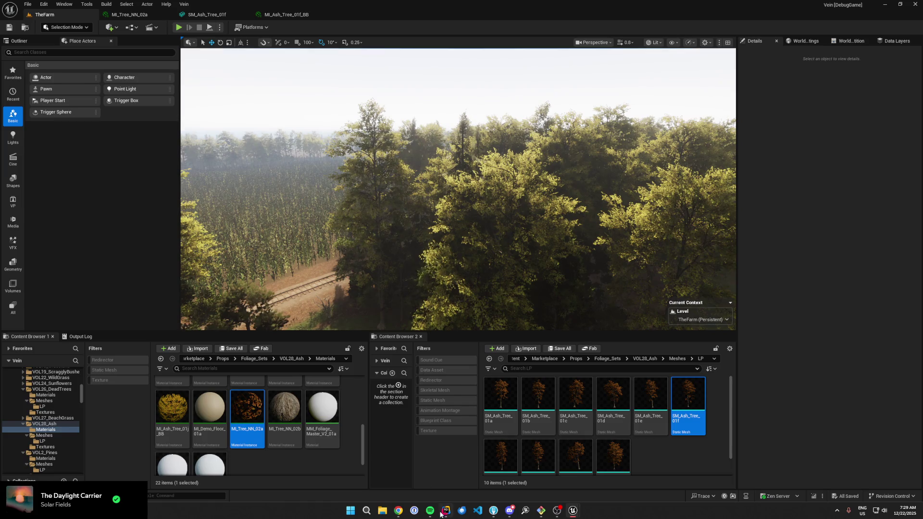
left_click(441, 513)
key("ctrl+shift+f")
- Search the project for 'autumn' and set a breakpoint on Sky.cpp's Autumn line 843
type("autumn\"")
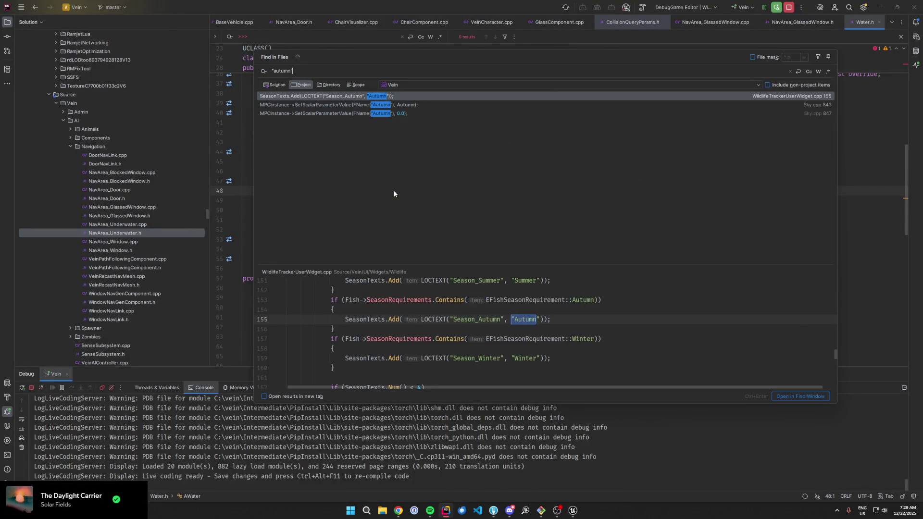
key("Down")
key("Return")
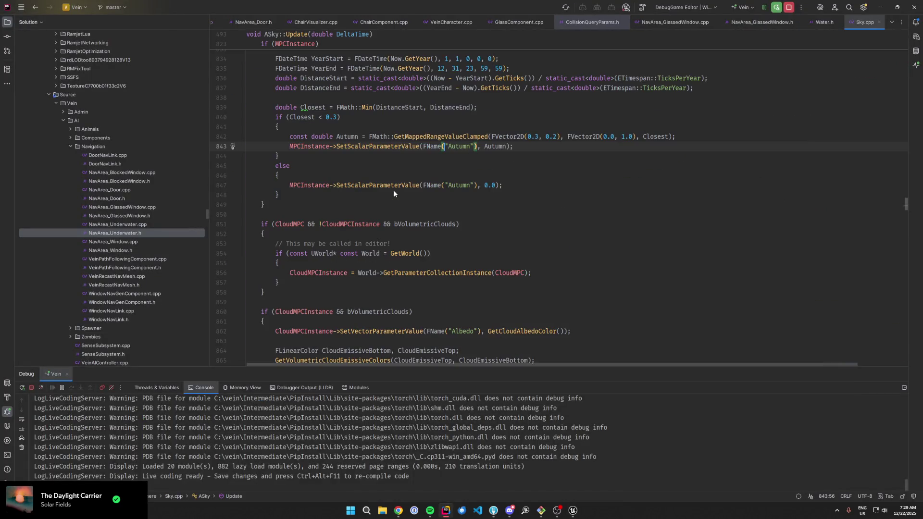
key("F9")
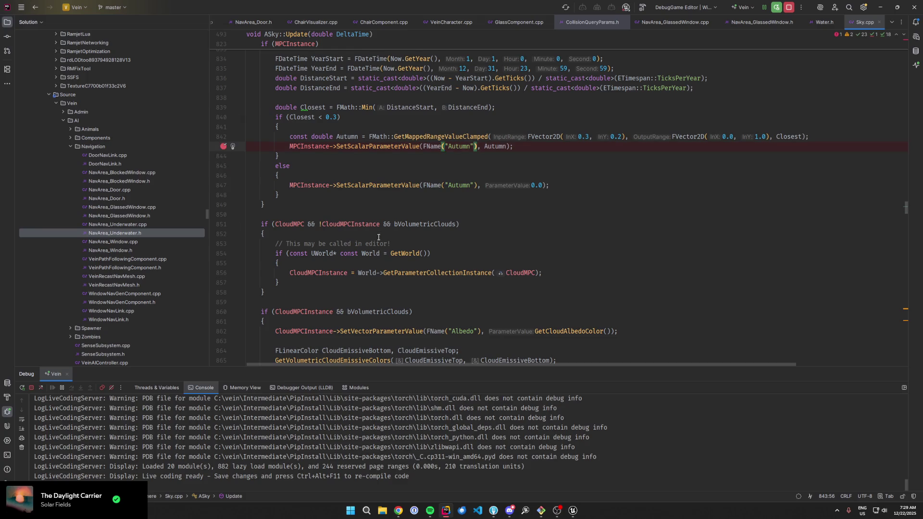
- Review the surrounding Sky.cpp Autumn code, then return to Unreal and select BP_Sky
key("alt+Tab")
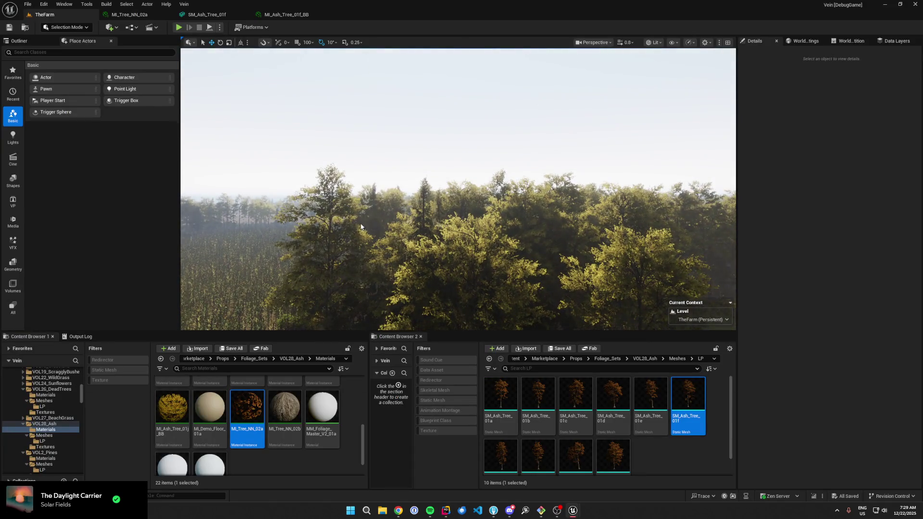
key("alt+Tab")
scroll(326, 225, "up", 2)
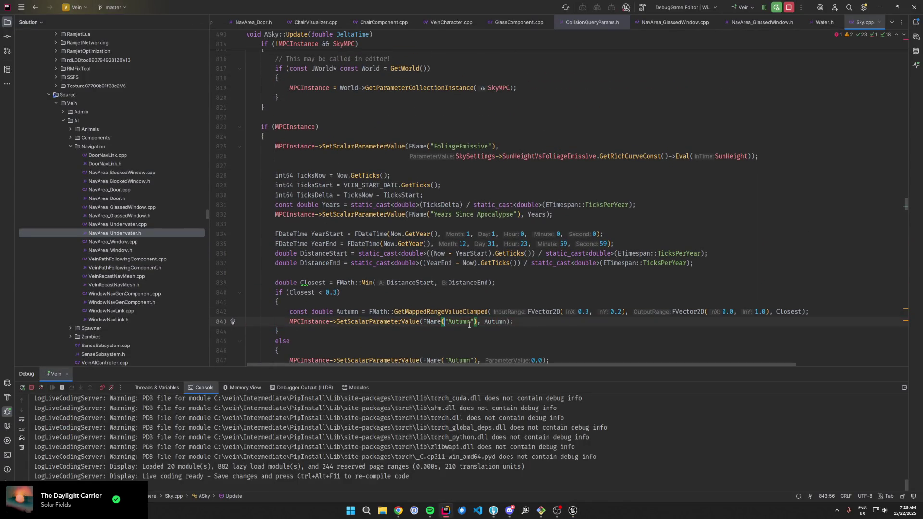
scroll(433, 308, "down", 4)
scroll(460, 306, "up", 8)
scroll(460, 307, "up", 3)
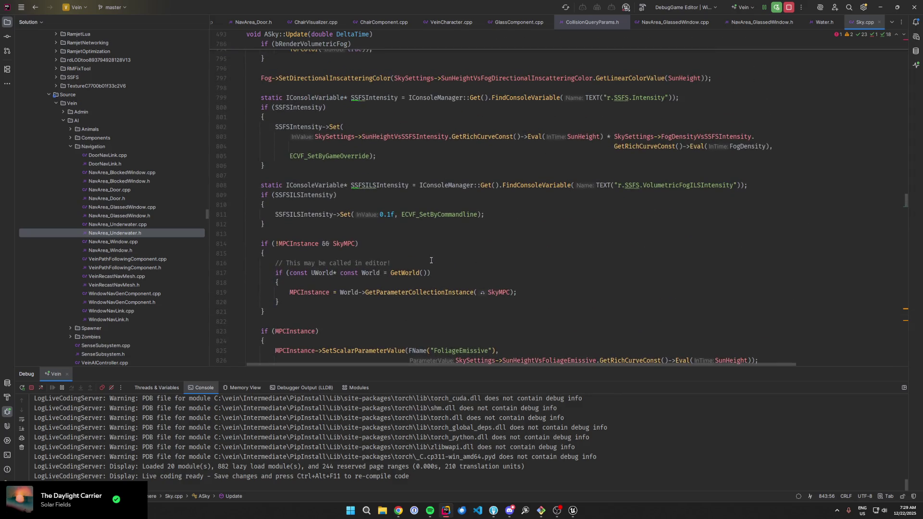
scroll(432, 263, "up", 2)
key("alt+Tab")
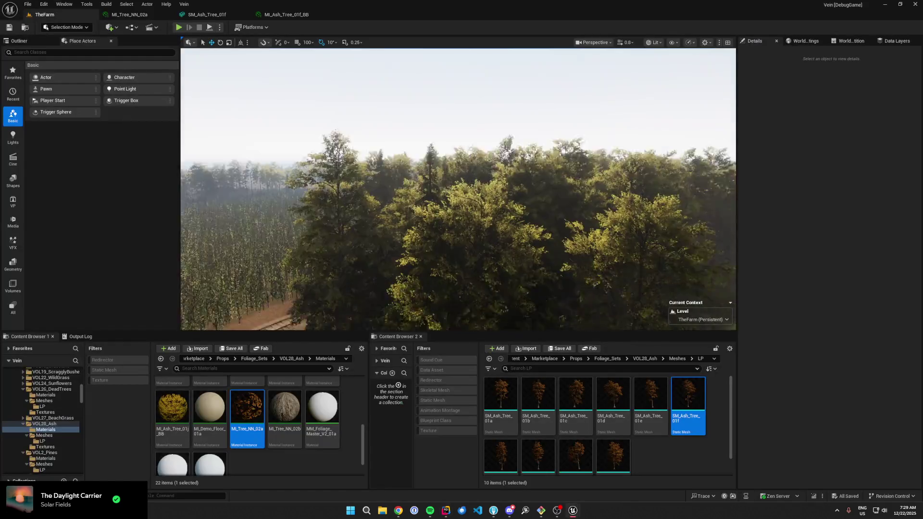
left_click(546, 54)
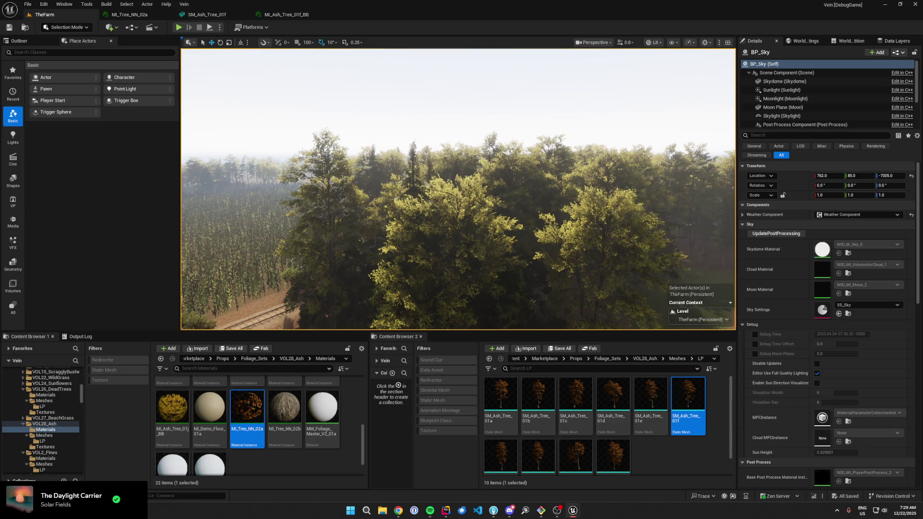
- Enable BP_Sky's debug time and set the debug date to 2033.10.23
left_click(755, 335)
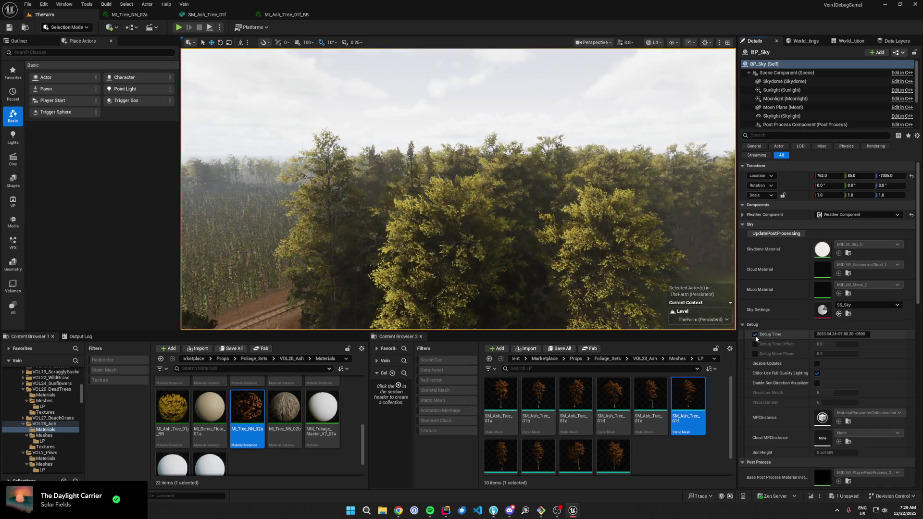
left_click(832, 335)
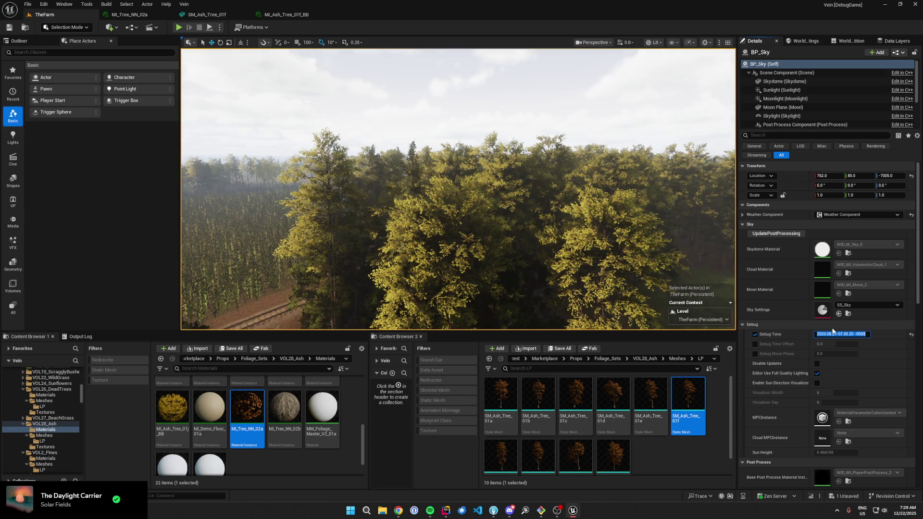
key("BackSpace")
key("BackSpace")
type("10")
key("Return")
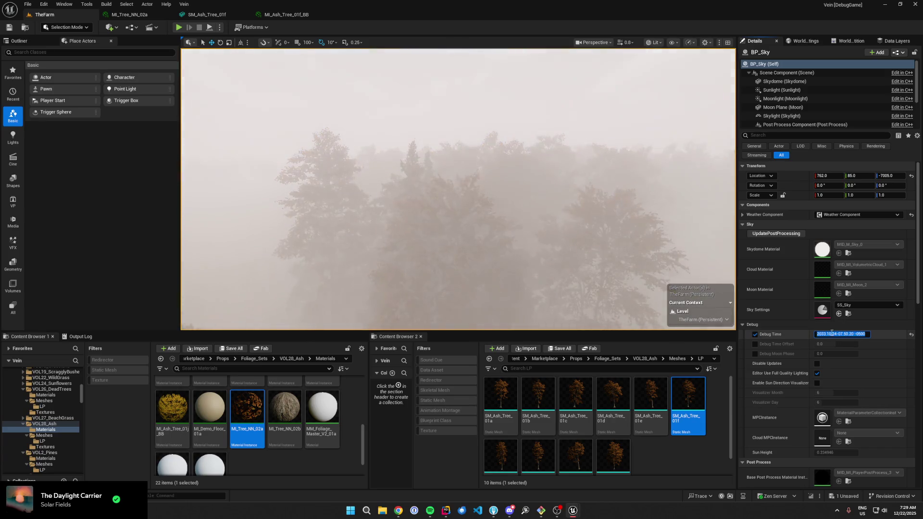
left_click(837, 334)
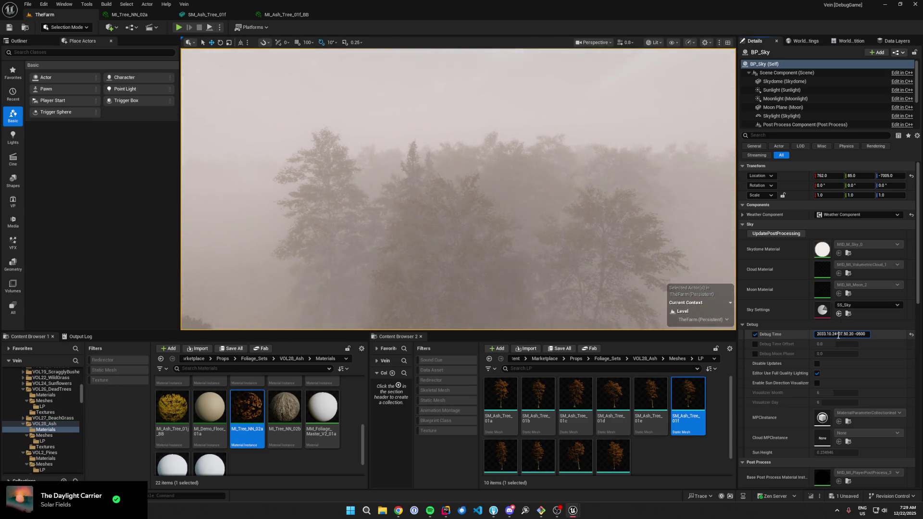
key("BackSpace")
type("3")
key("Return")
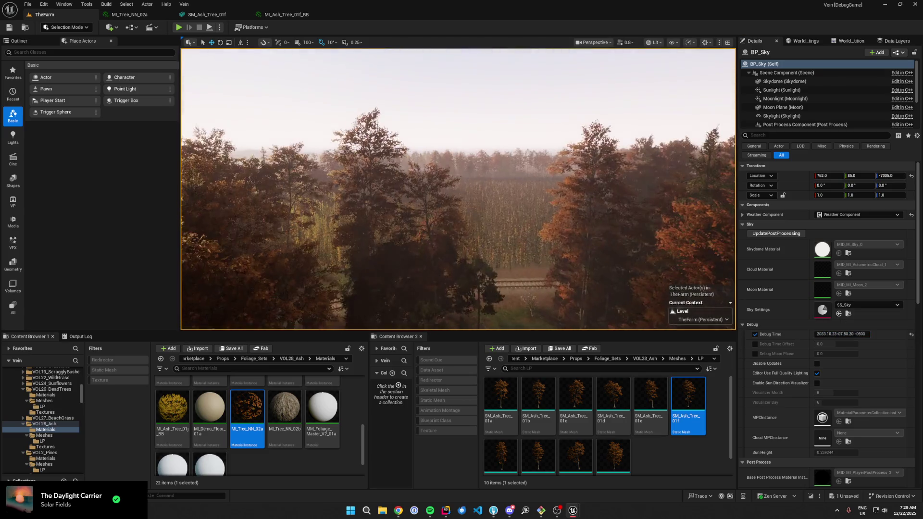
- Fly the camera over the farm to view the autumn-orange forest canopy
scroll(458, 189, "up", 2)
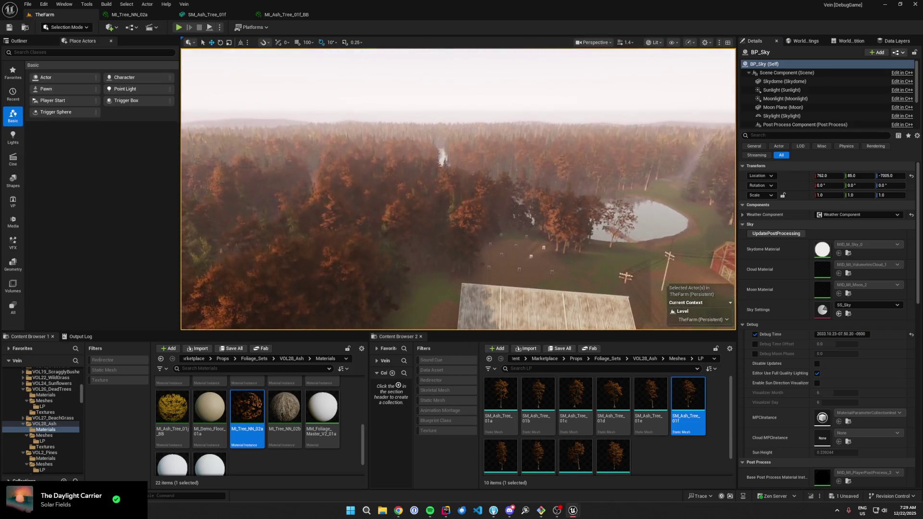
key("w")
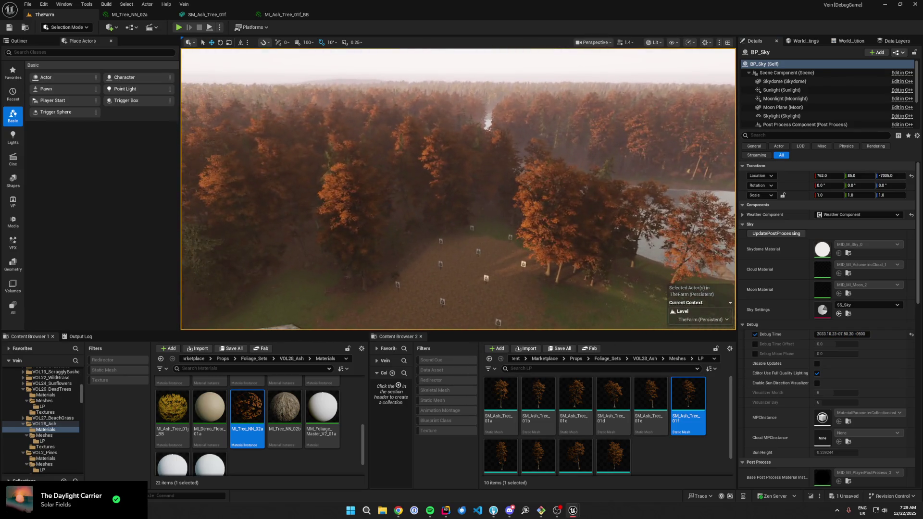
key("s")
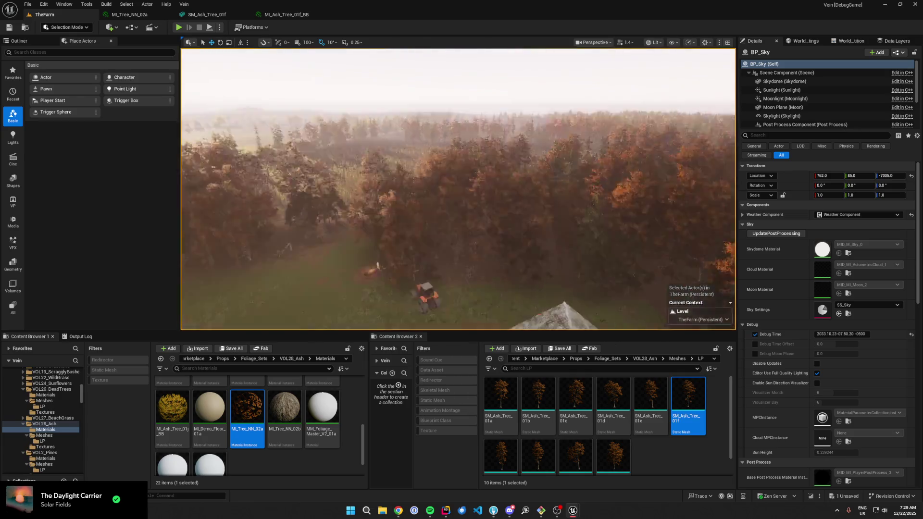
key("s")
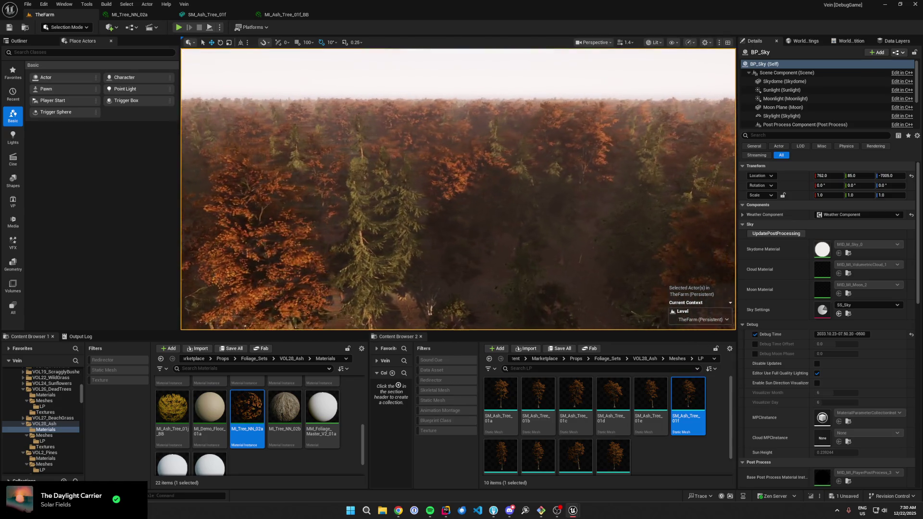
key("s")
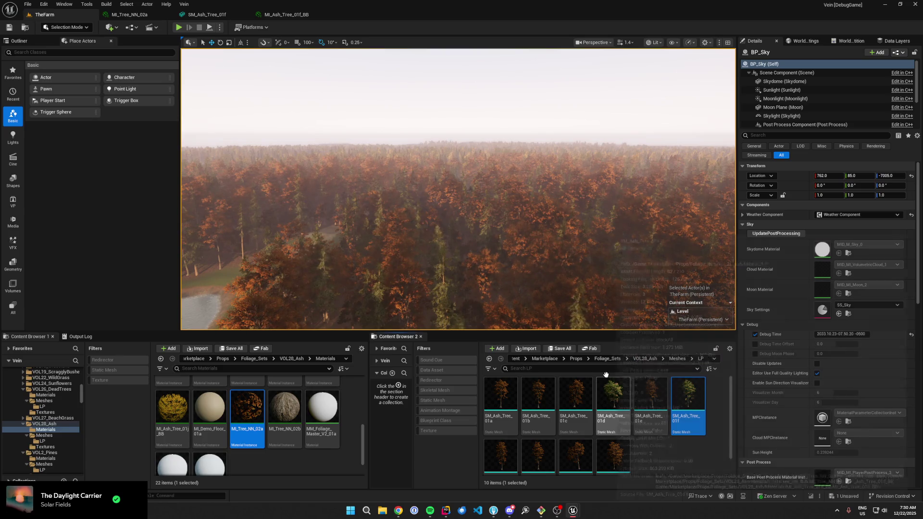
mouse_move(456, 157)
left_mouse_down()
mouse_move(455, 197)
mouse_move(449, 160)
left_mouse_up()
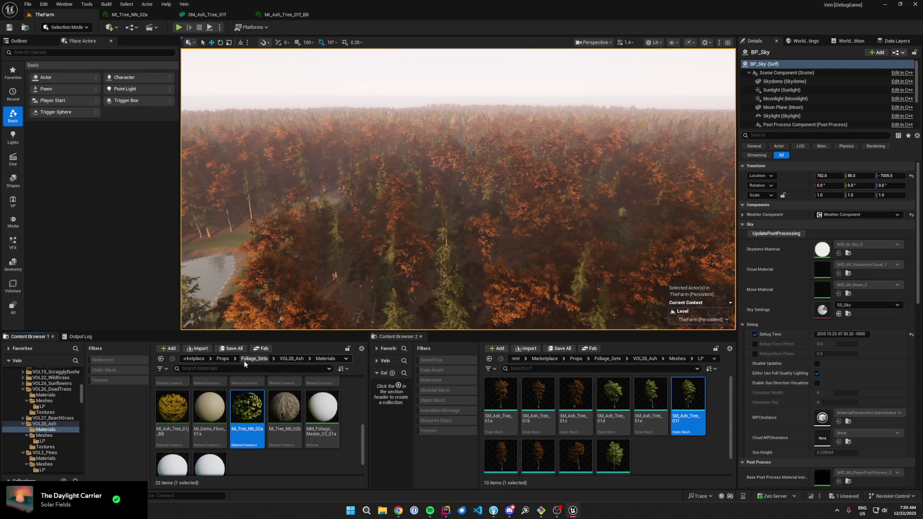
- Browse to Vein > MaterialLibrary > Foliage, open MF_Autumn Coloring, then close it
left_click(229, 359)
left_click(223, 360)
left_click(255, 481)
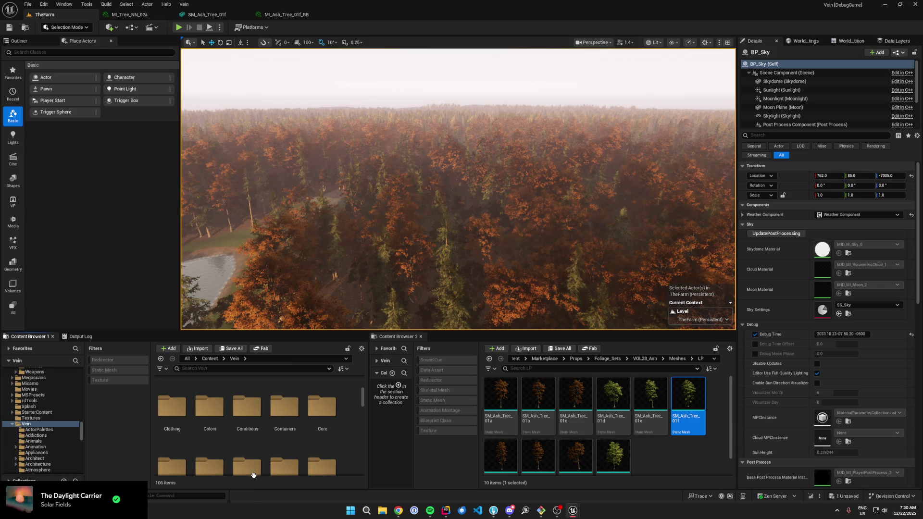
scroll(283, 433, "down", 5)
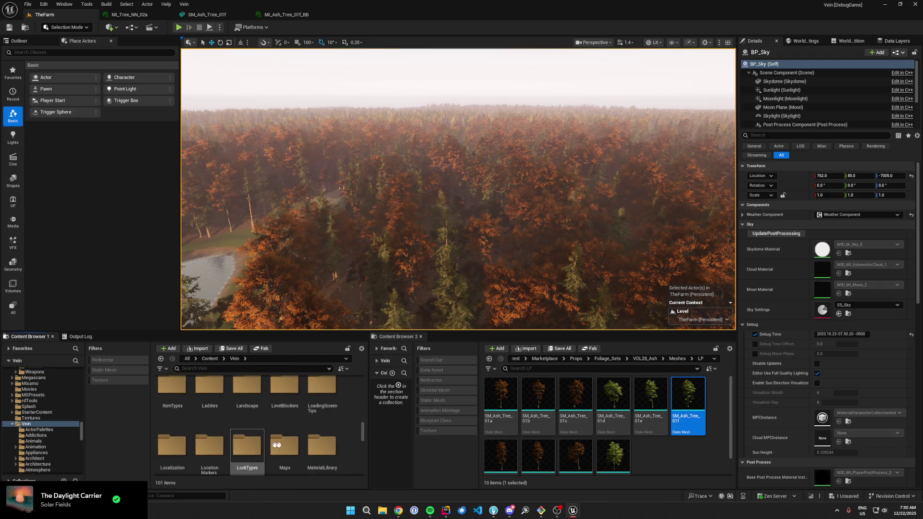
double_click(327, 439)
scroll(330, 442, "up", 5)
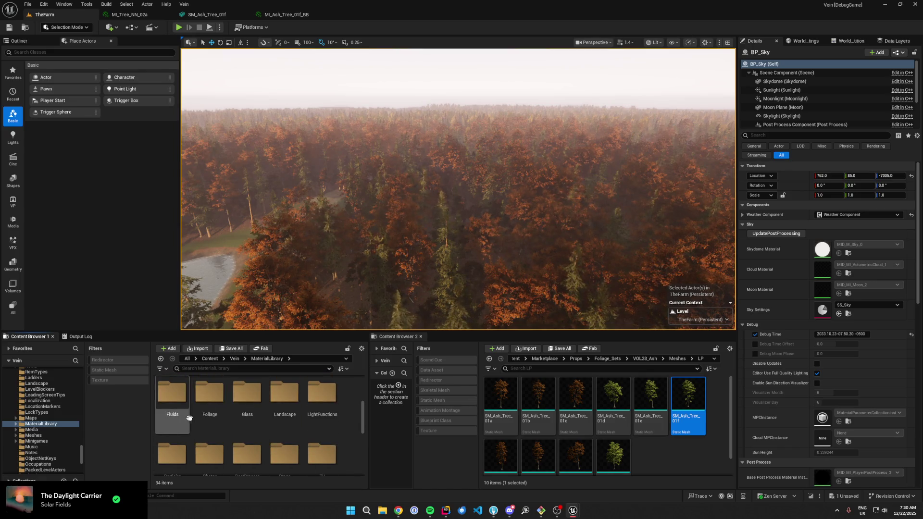
double_click(210, 394)
double_click(322, 395)
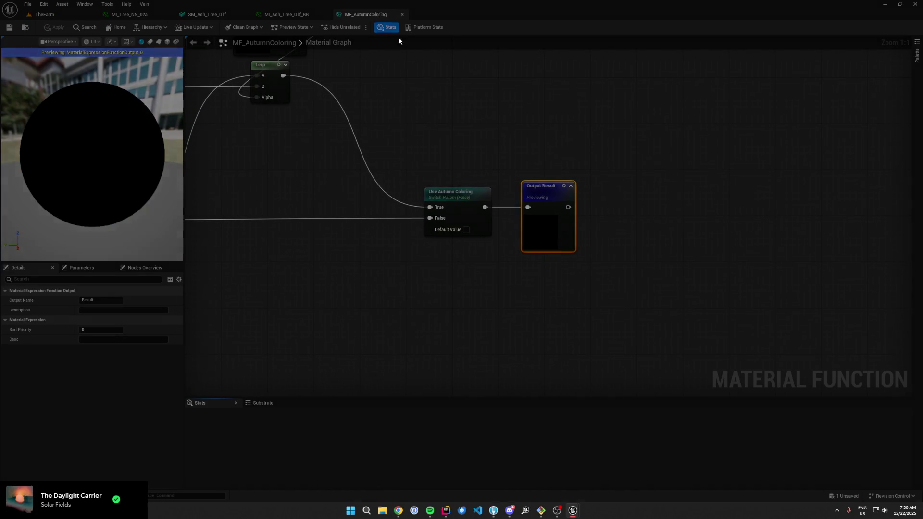
left_click(398, 14)
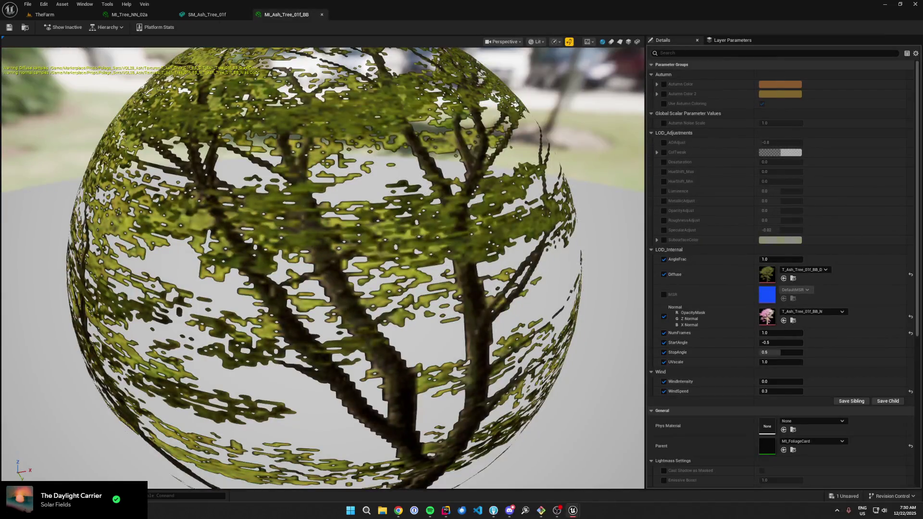
- Switch back to the TheFarm level tab to view the red-orange forest
left_click(45, 14)
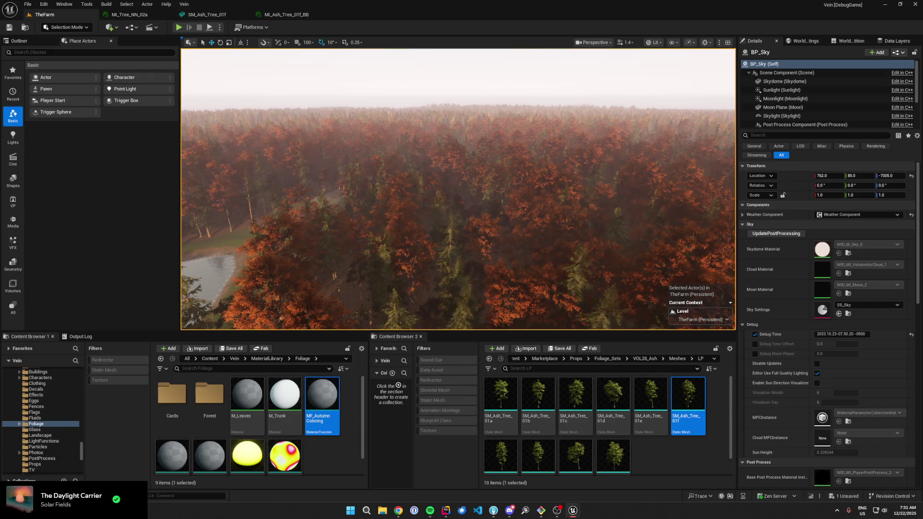
- Fly the viewport camera forward over the autumn forest
left_click_drag(521, 188, 531, 170)
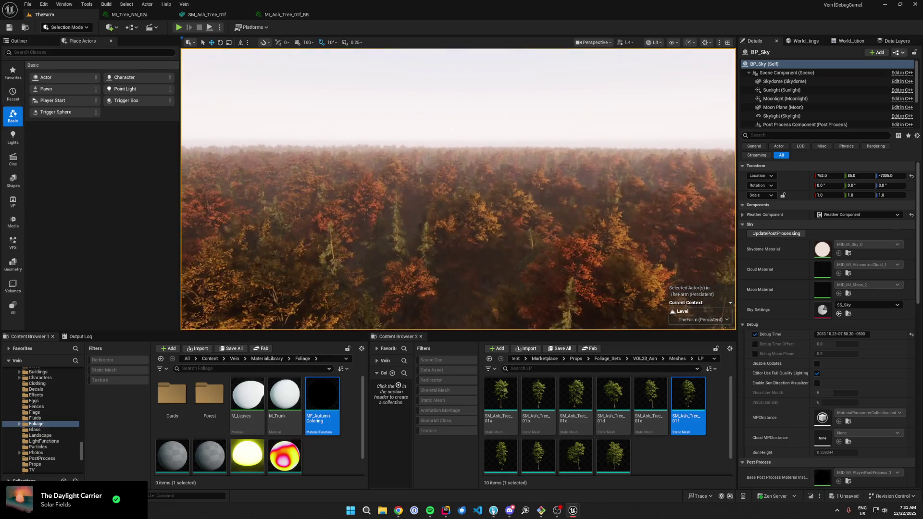
scroll(458, 189, "down", 2)
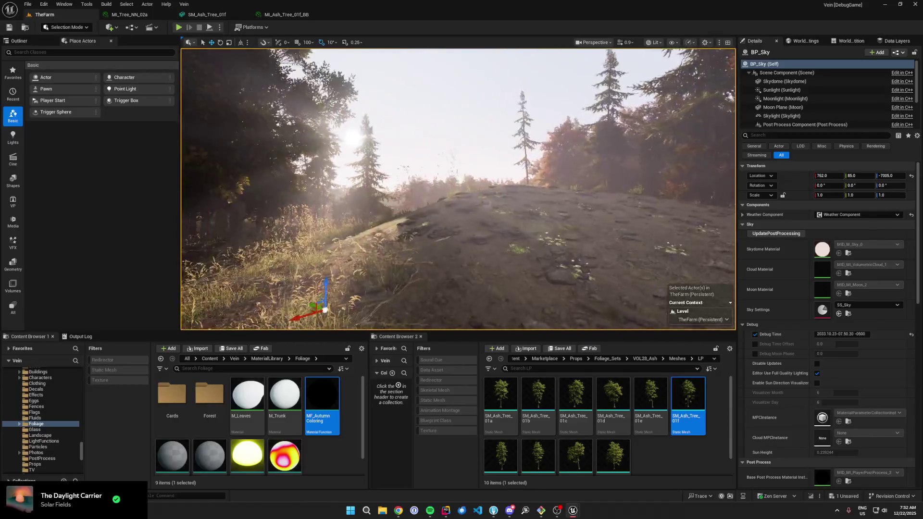
scroll(457, 189, "up", 2)
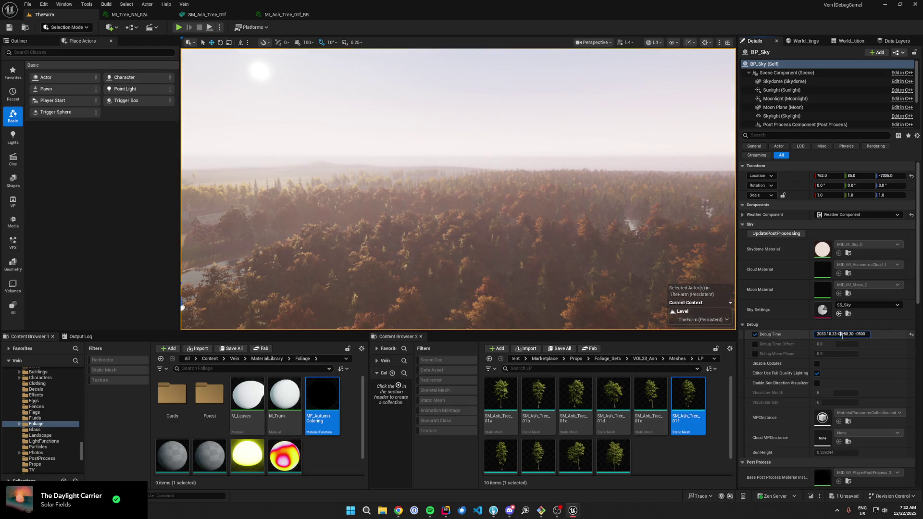
- Set BP_Sky's Debug Time hour to 09 (09.50.20 on 2033.10.23) and save all changes
left_click(842, 335)
key("Return")
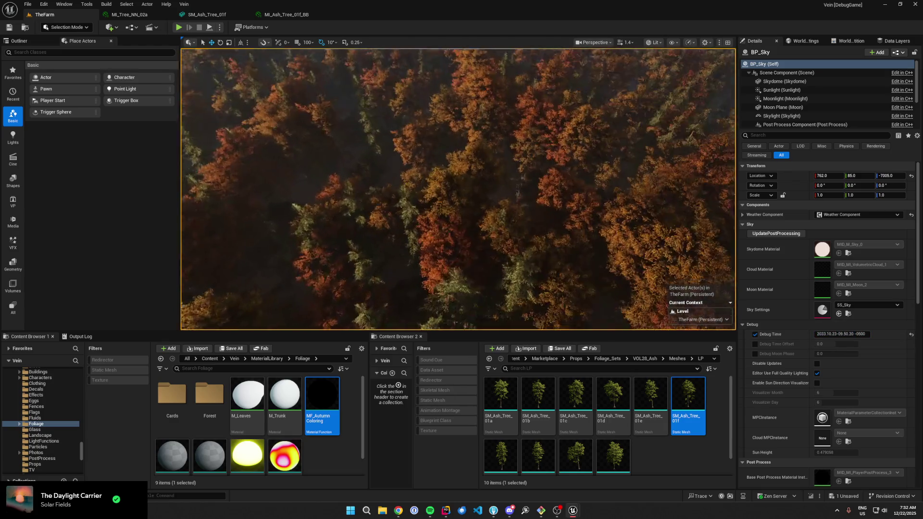
scroll(458, 189, "down", 2)
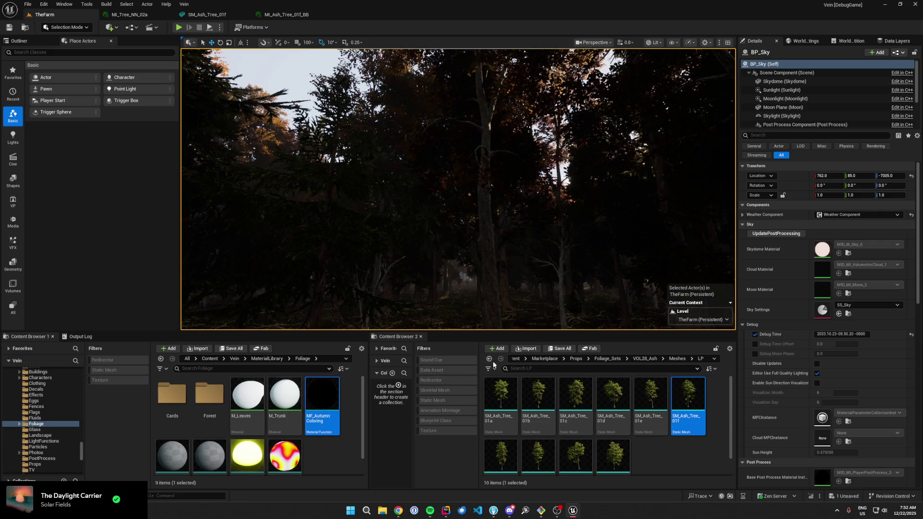
left_click(552, 350)
left_click(508, 335)
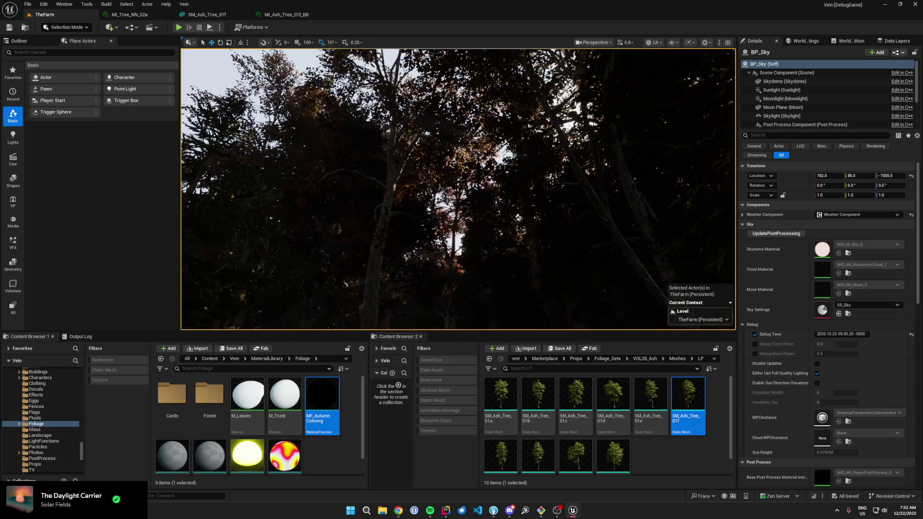
left_click(505, 212)
left_click(802, 97)
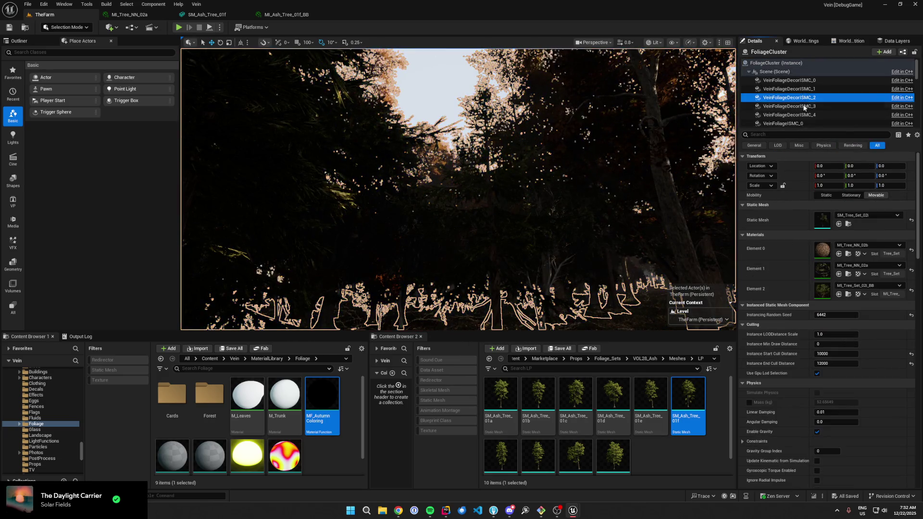
scroll(806, 101, "down", 2)
left_click(807, 104)
scroll(808, 106, "down", 15)
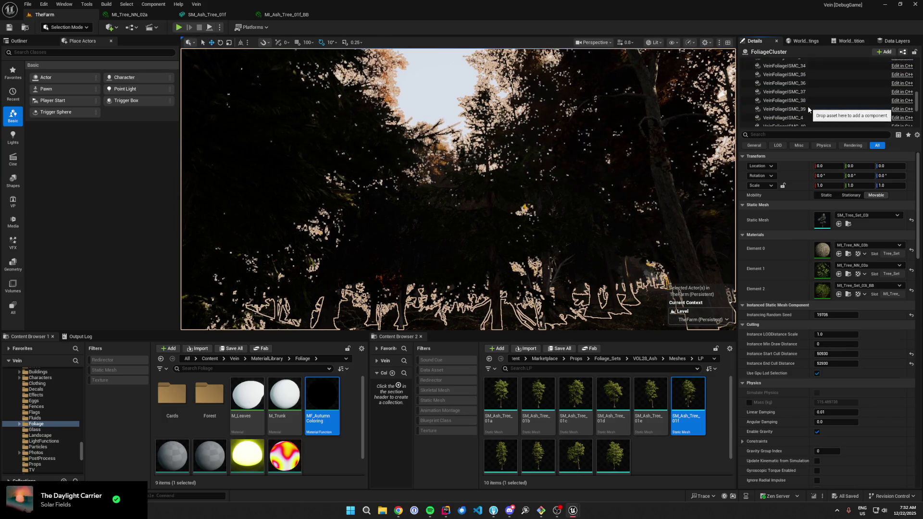
left_click(809, 95)
left_click(810, 84)
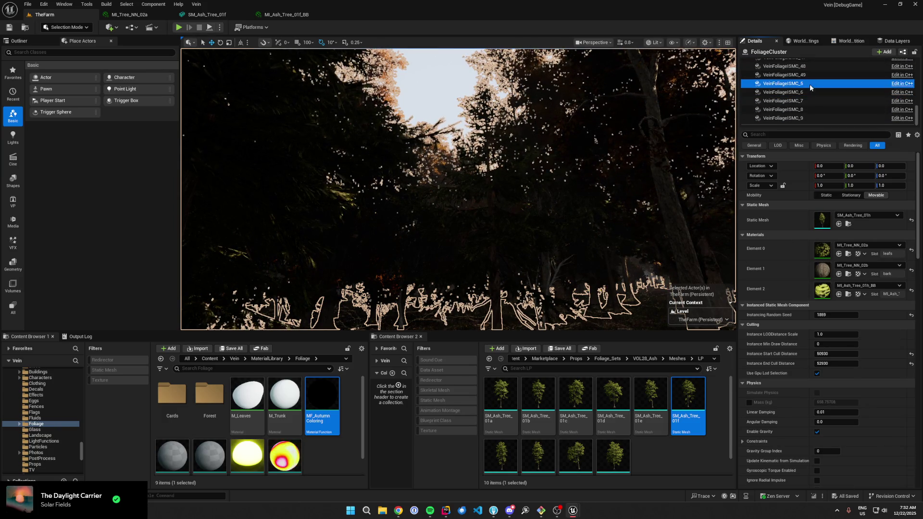
left_click_drag(652, 143, 616, 147)
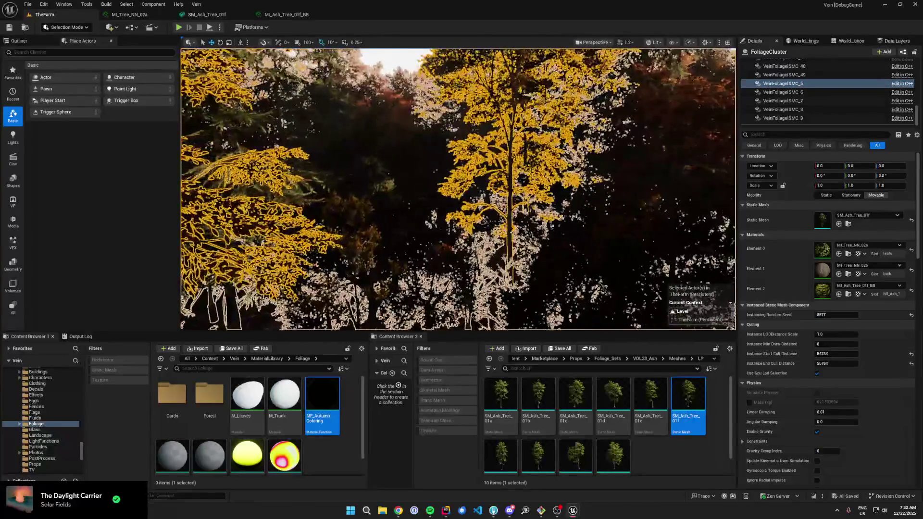
scroll(804, 91, "up", 2)
left_click(804, 89)
key("Up")
key("Up")
key("Up")
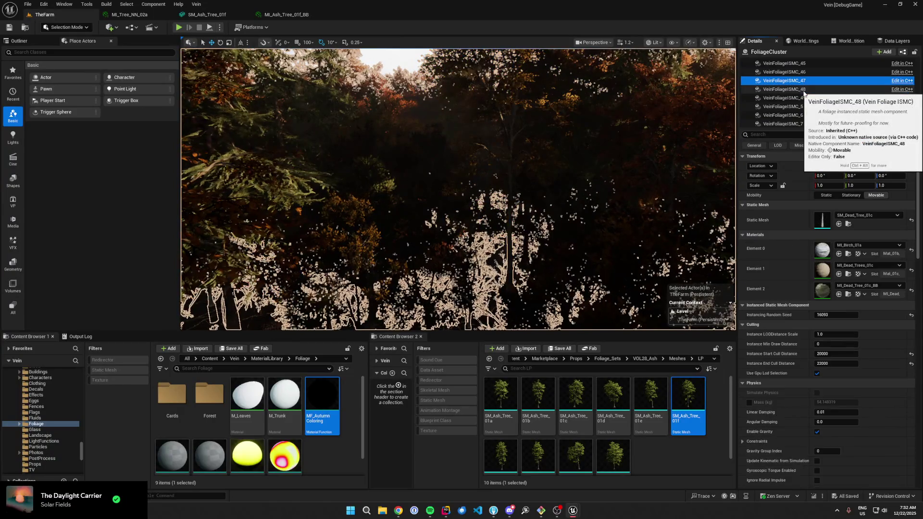
key("Up")
key("Up")
key("Up")
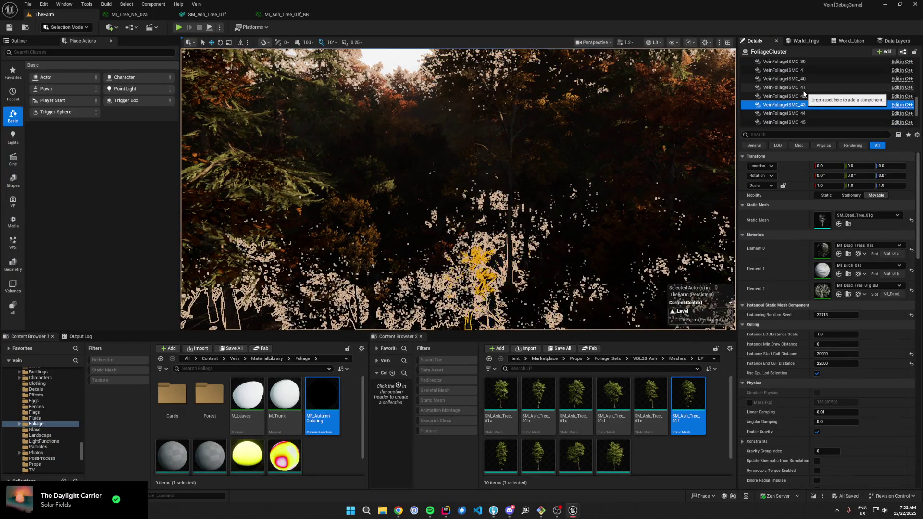
key("Up")
key("Up")
key("Up")
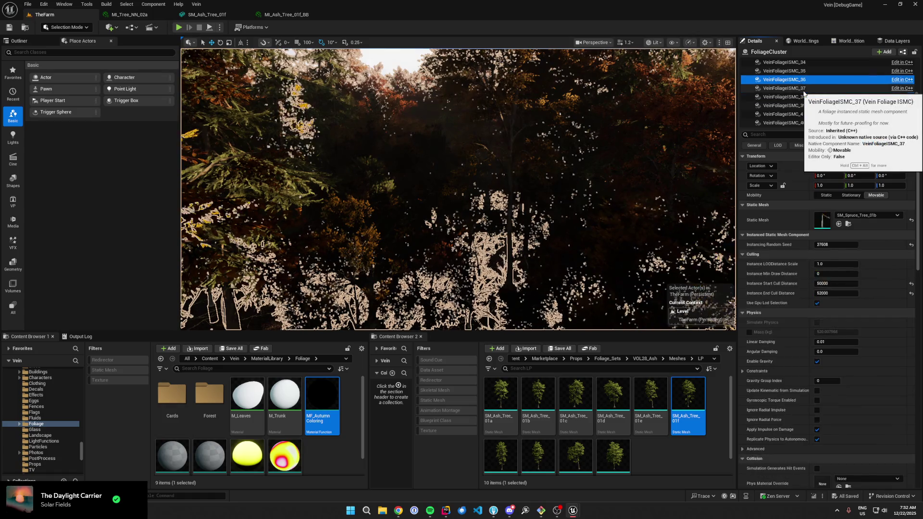
key("f")
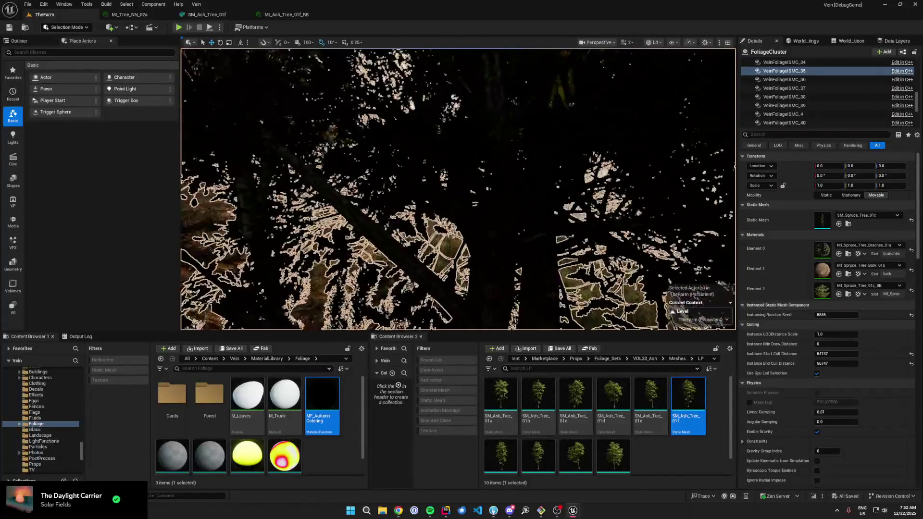
scroll(789, 96, "up", 2)
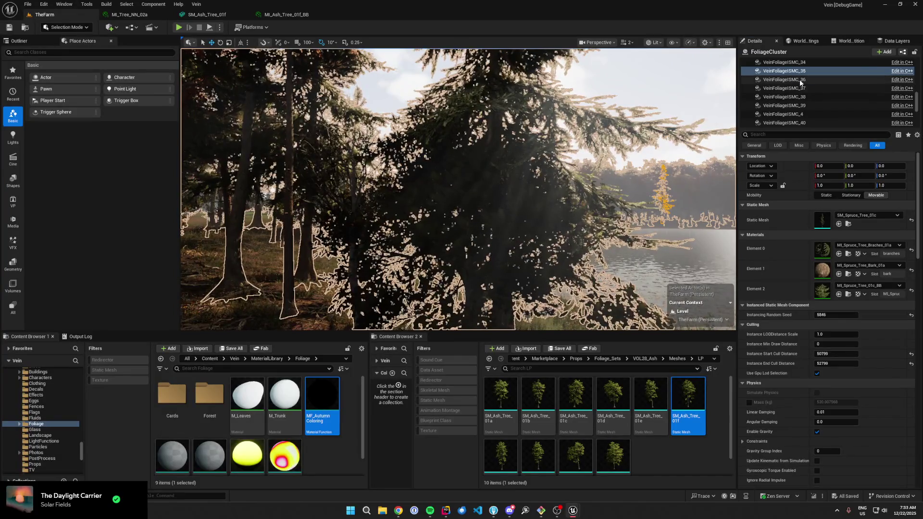
left_click(800, 87)
key("Up")
key("Up")
key("Up")
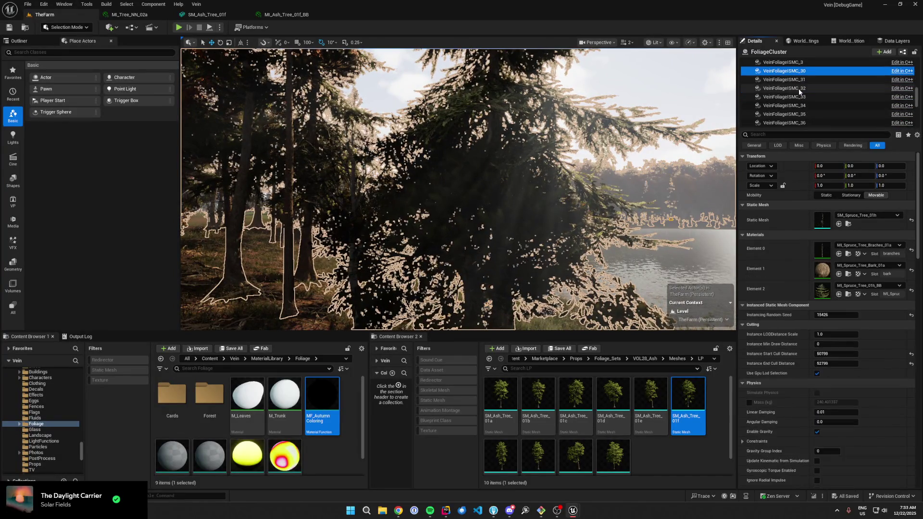
key("Up")
key("Up")
key("Up")
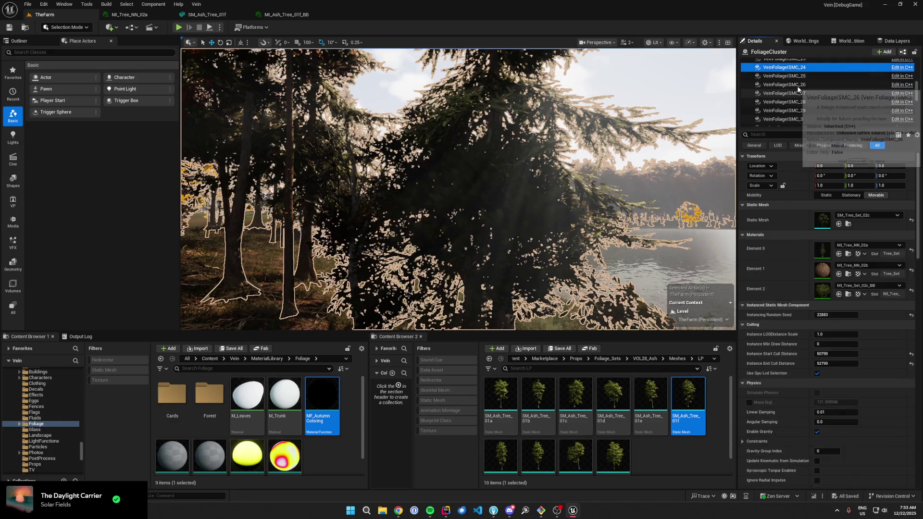
key("Up")
key("Up")
key("Up")
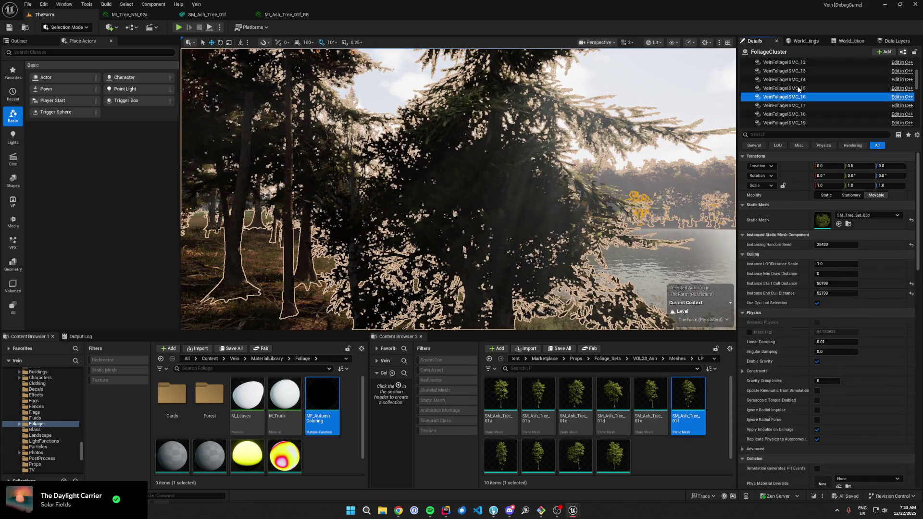
key("Up")
key("Up")
key("Up")
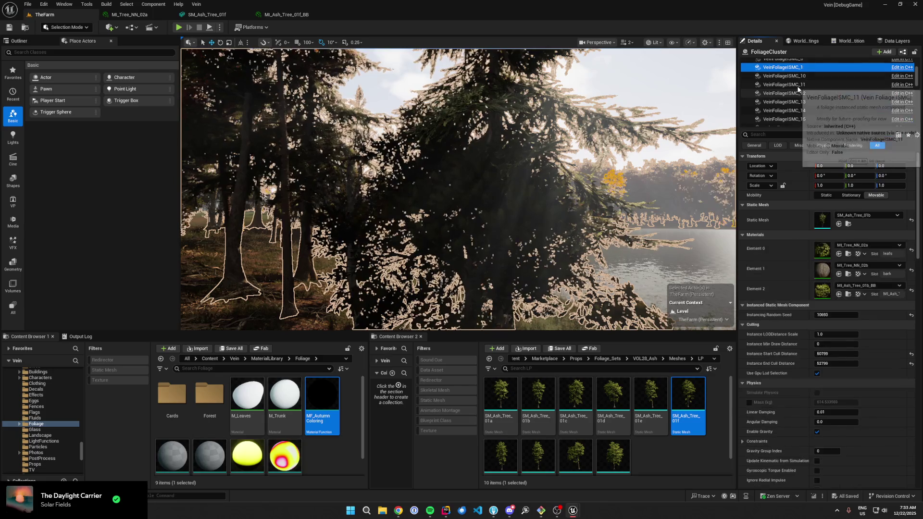
key("Up")
key("Up")
key("Up")
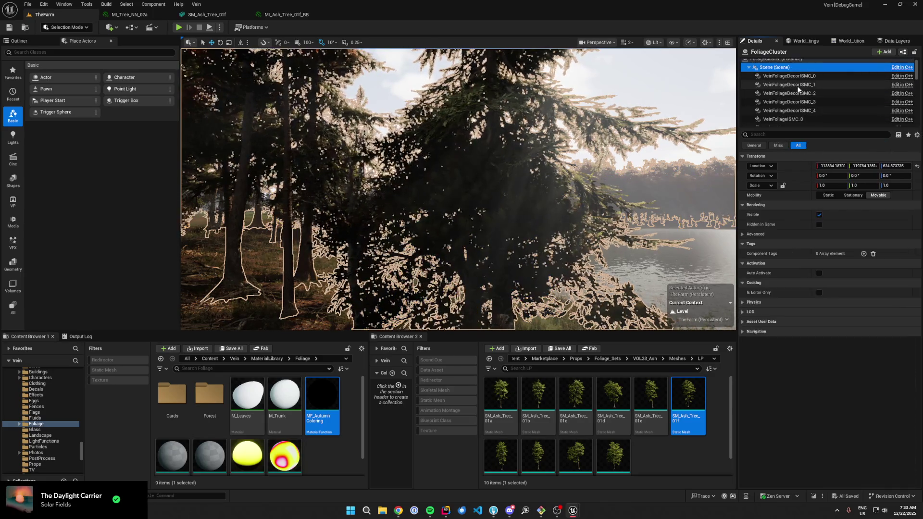
key("End")
key("Up")
key("Up")
key("Up")
key("Up")
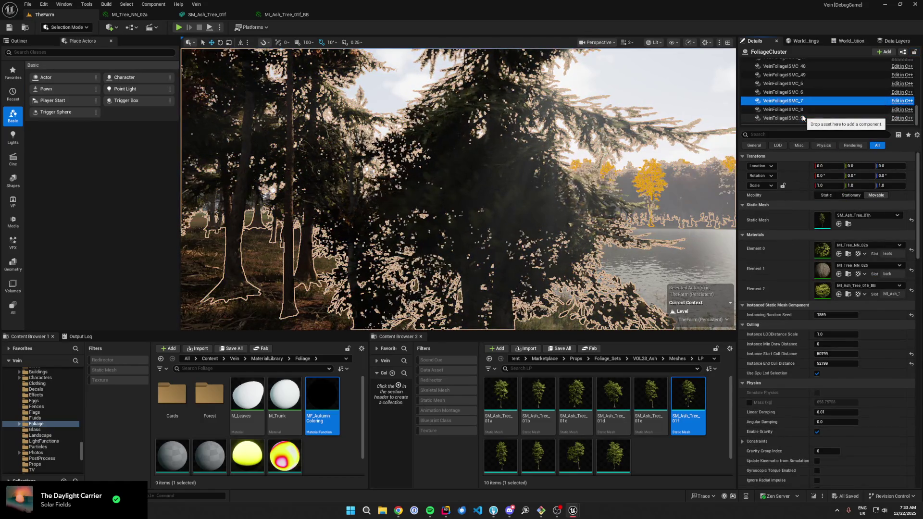
key("Up")
key("Up")
key("Up")
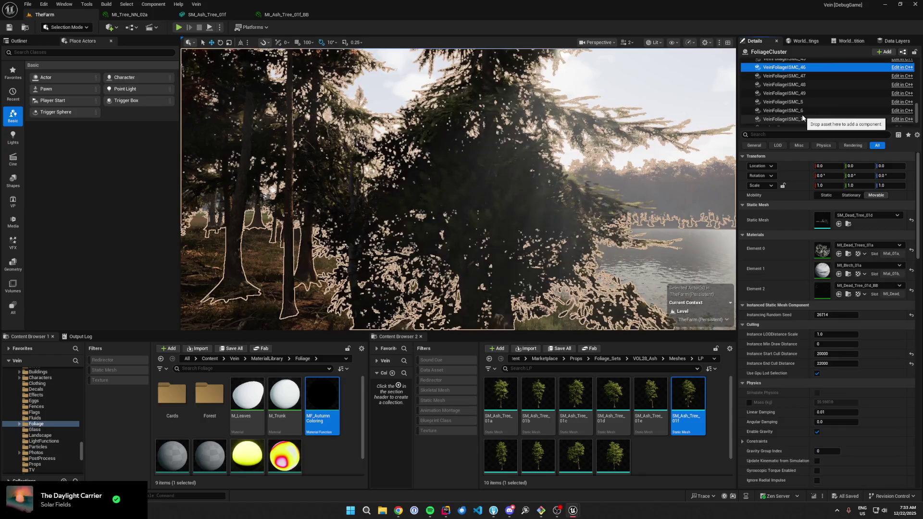
key("Up")
key("Up")
key("Up")
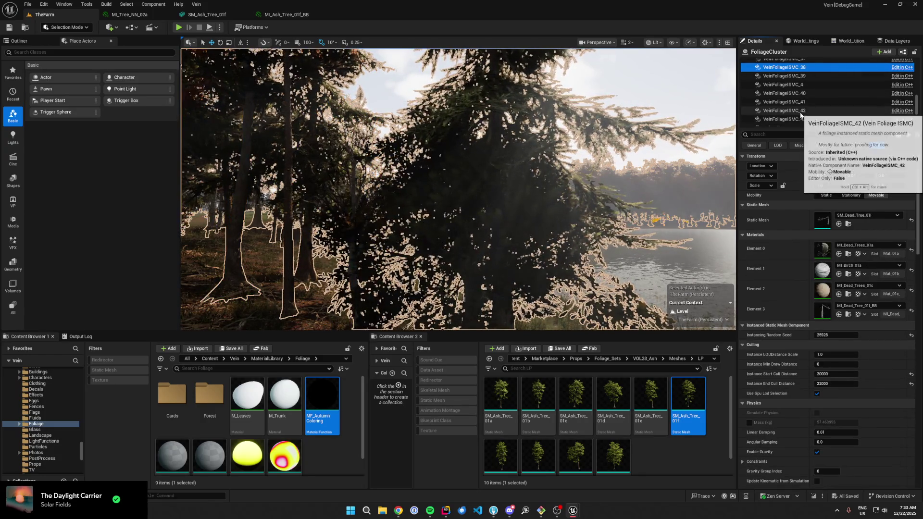
key("Up")
key("Up")
left_click(824, 251)
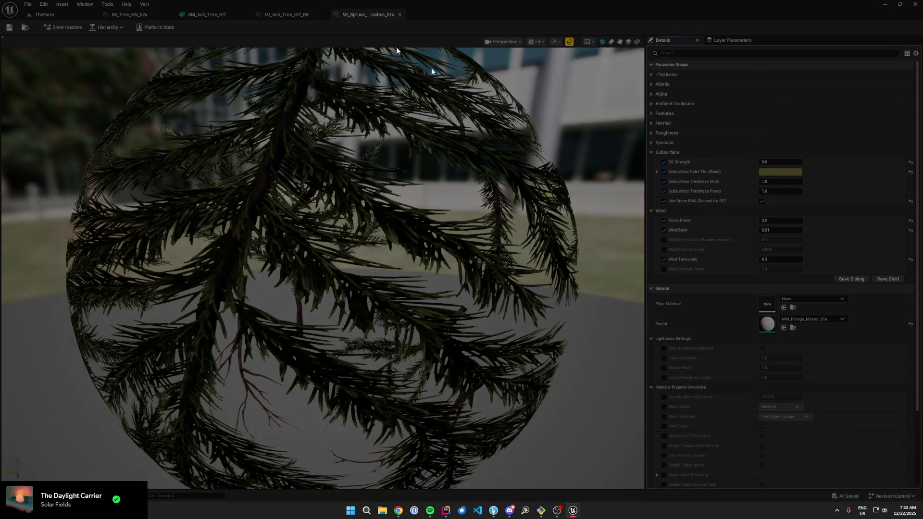
left_click(398, 14)
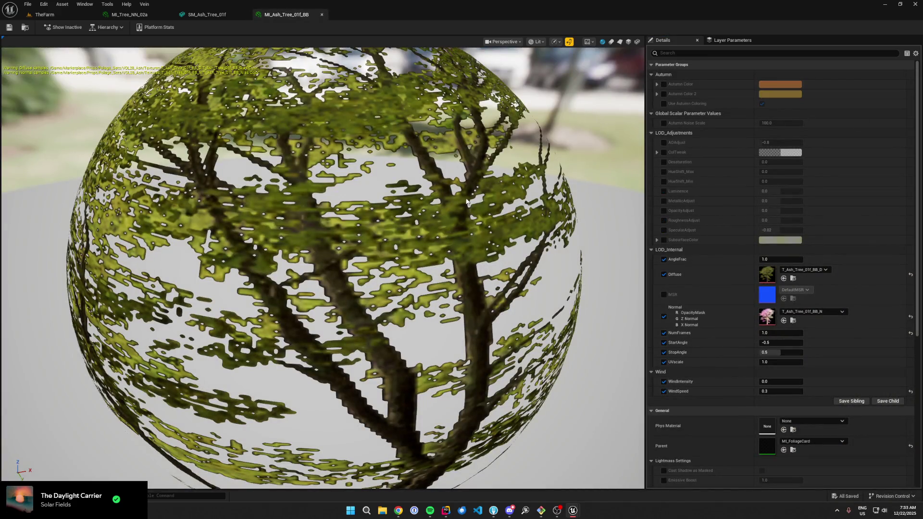
left_click(44, 15)
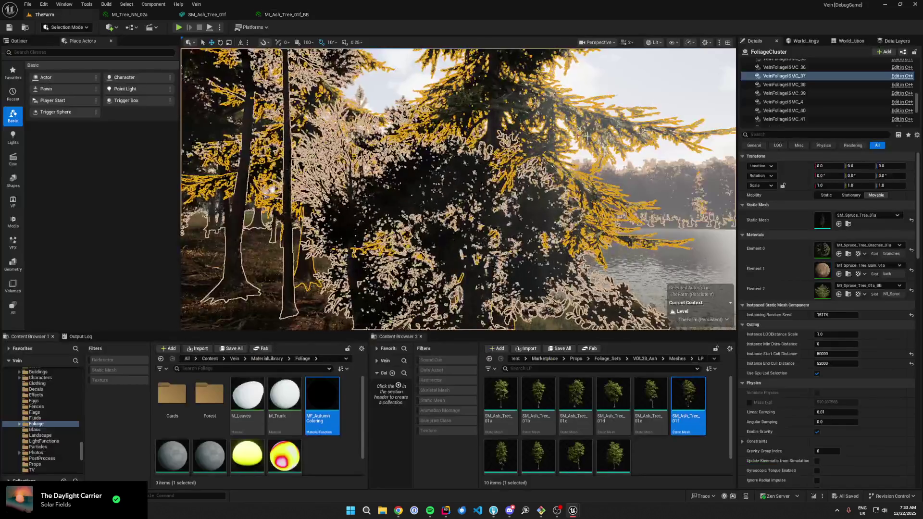
- Fly the camera down to the forest floor, close to a tree, then toward the wider treeline
mouse_move(667, 94)
left_mouse_down()
mouse_move(625, 111)
mouse_move(567, 154)
mouse_move(559, 108)
mouse_move(547, 100)
left_mouse_up()
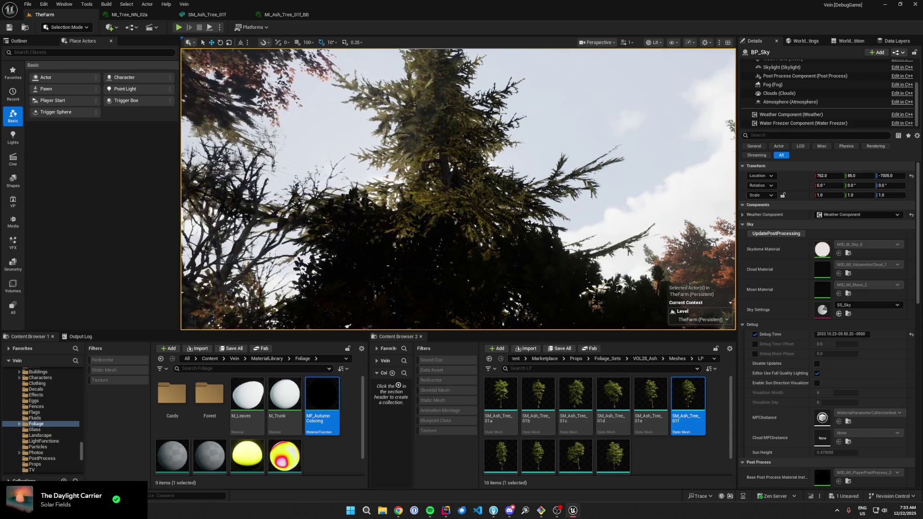
left_click_drag(662, 160, 635, 135)
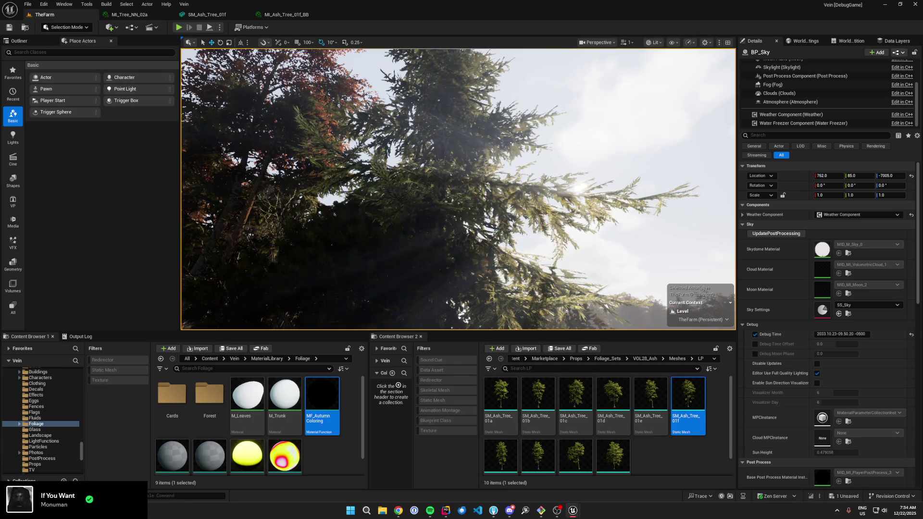
left_click_drag(714, 198, 639, 226)
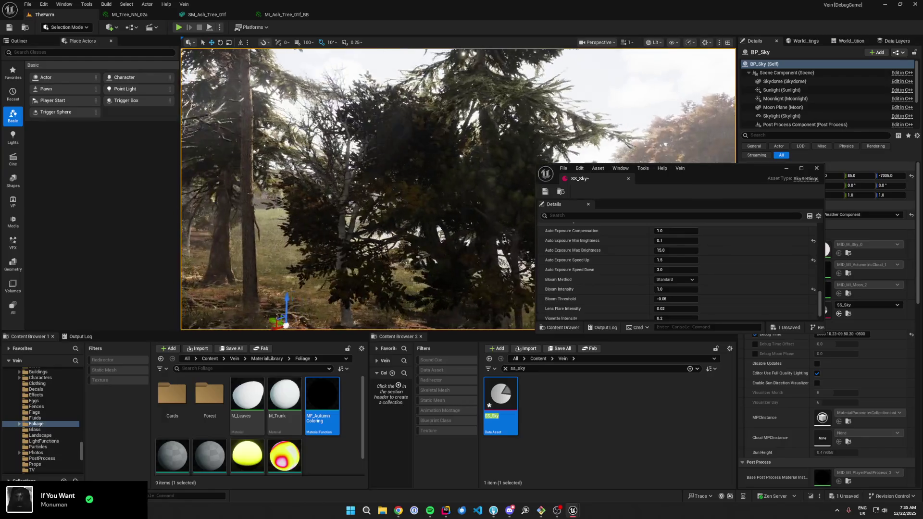
- Set SS_Sky's Auto Exposure Min Brightness to 0.3
type("0.3")
key("Return")
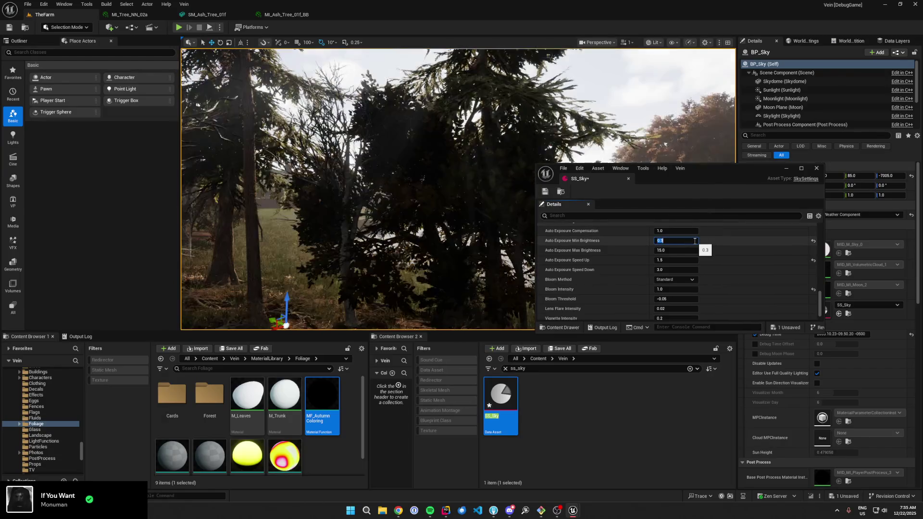
scroll(668, 233, "up", 5)
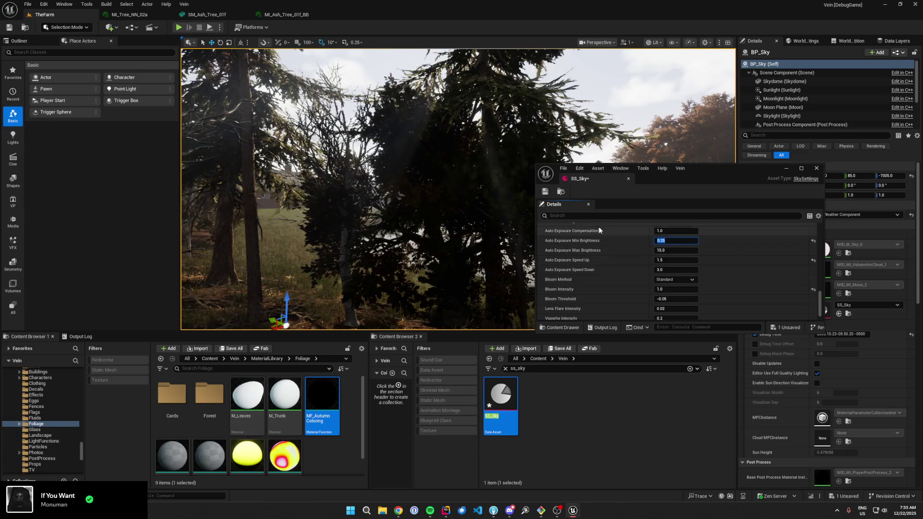
scroll(613, 275, "up", 5)
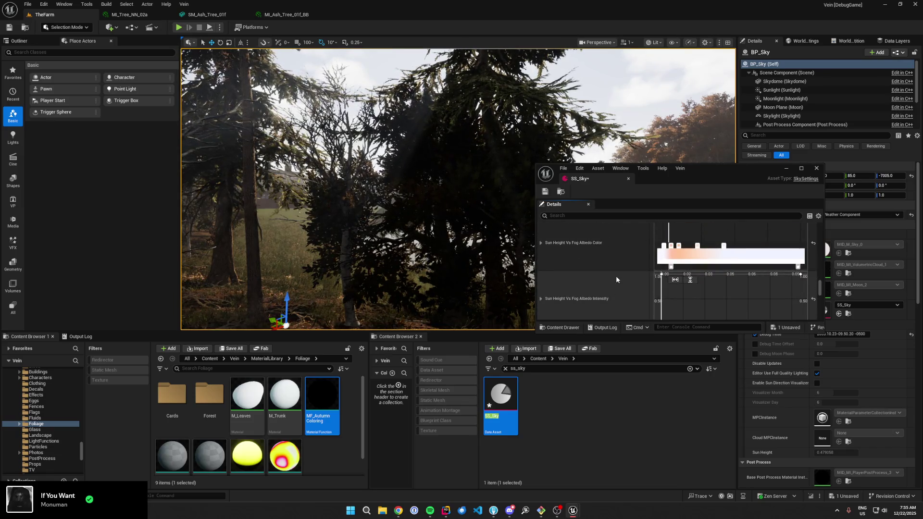
- Filter Details for 'comp', try Exposure Compensation 2.0, then restore its default 1.0
left_click(618, 215)
type("comp")
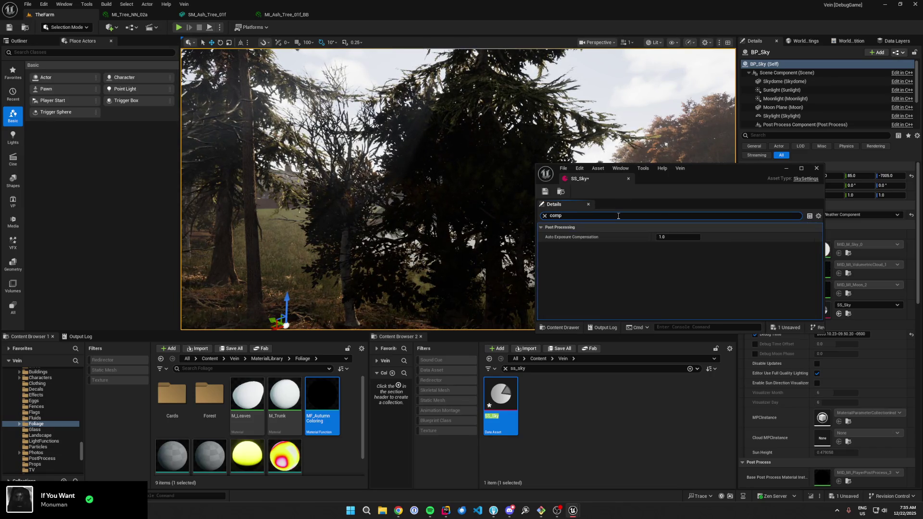
left_click(675, 237)
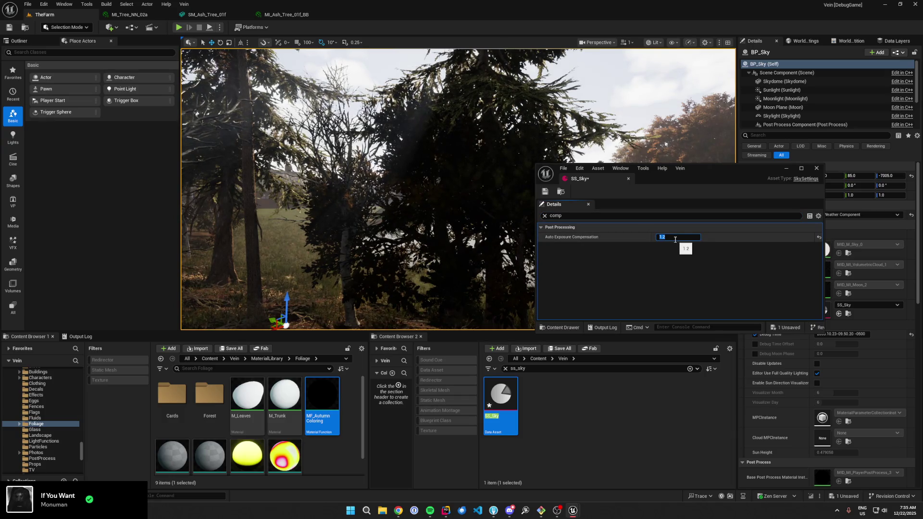
scroll(585, 259, "down", 20)
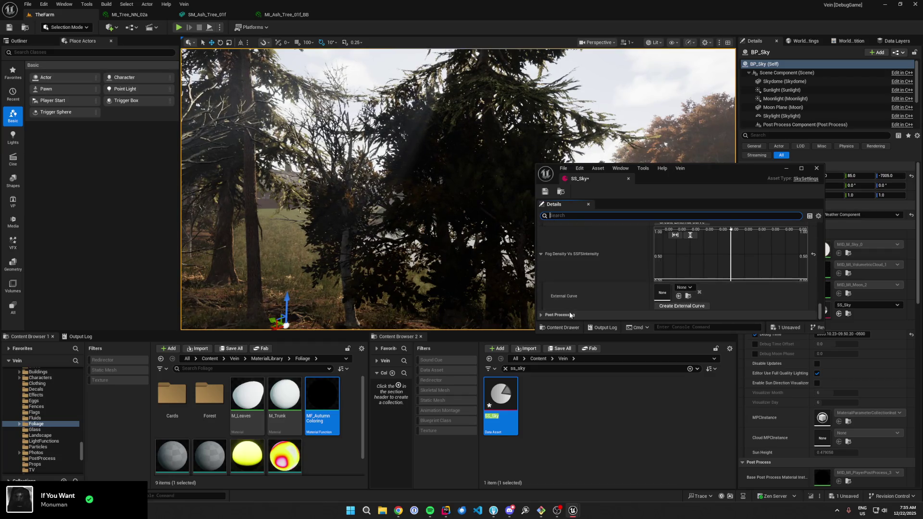
left_click(570, 313)
scroll(625, 279, "down", 5)
scroll(678, 242, "up", 2)
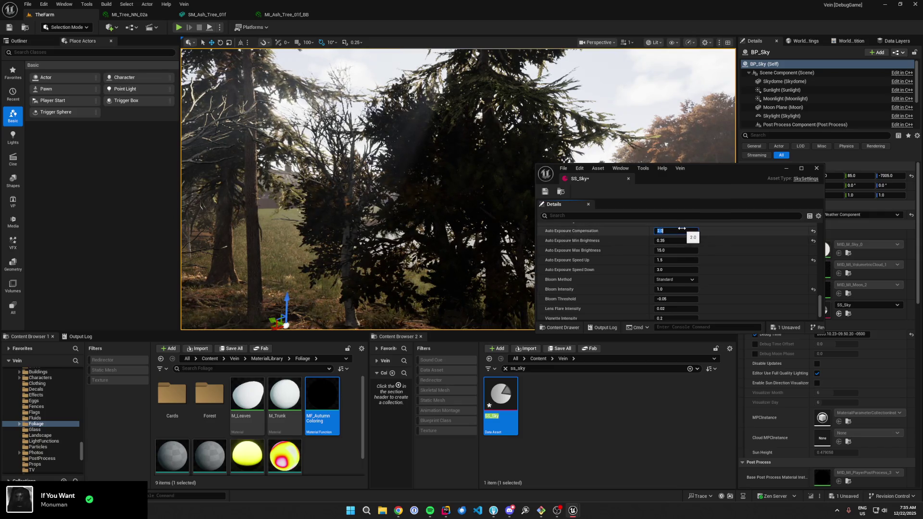
left_click_drag(682, 229, 682, 229)
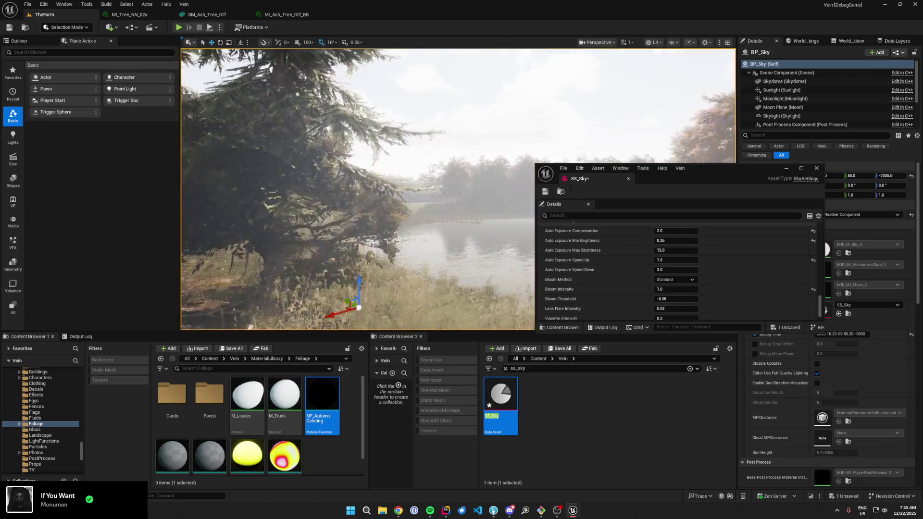
left_click(813, 231)
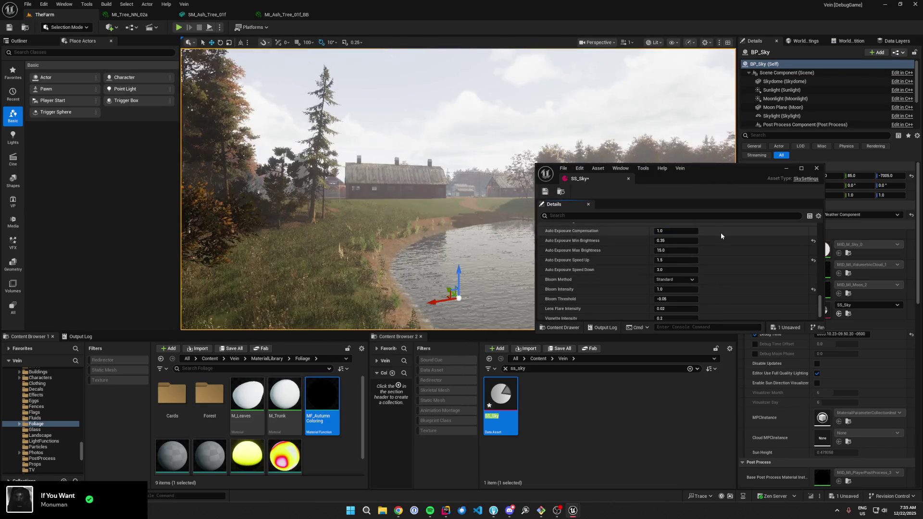
- Try Min Brightness 0.5 and 0.2 and Compensation 3, settle Min Brightness at 0.0, move window aside
left_click(681, 241)
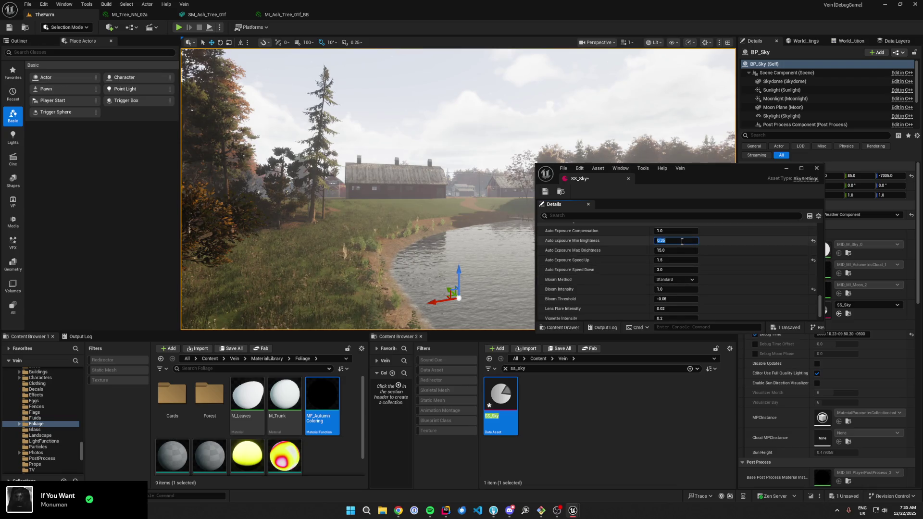
type("-0.5")
key("Return")
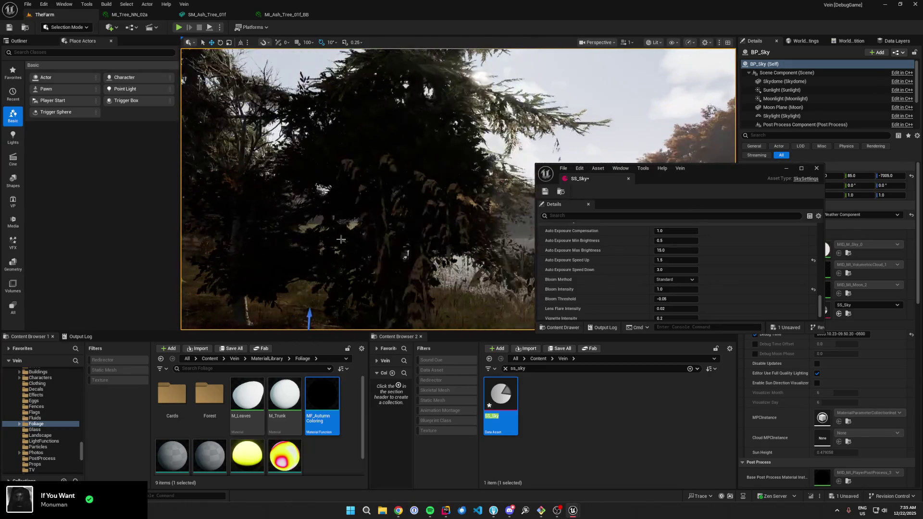
left_click(677, 241)
type("0.2")
left_click(684, 231)
type("0.5")
key("BackSpace")
type("3")
key("Return")
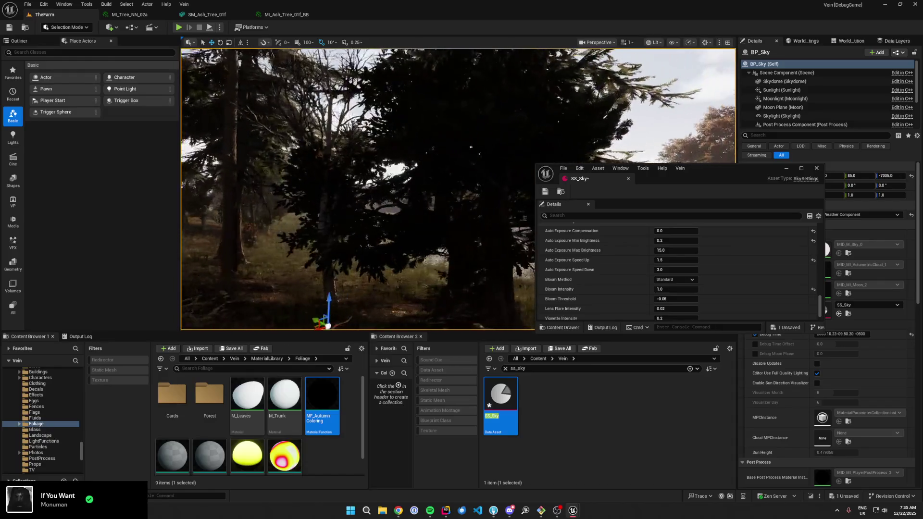
left_click_drag(685, 244, 686, 243)
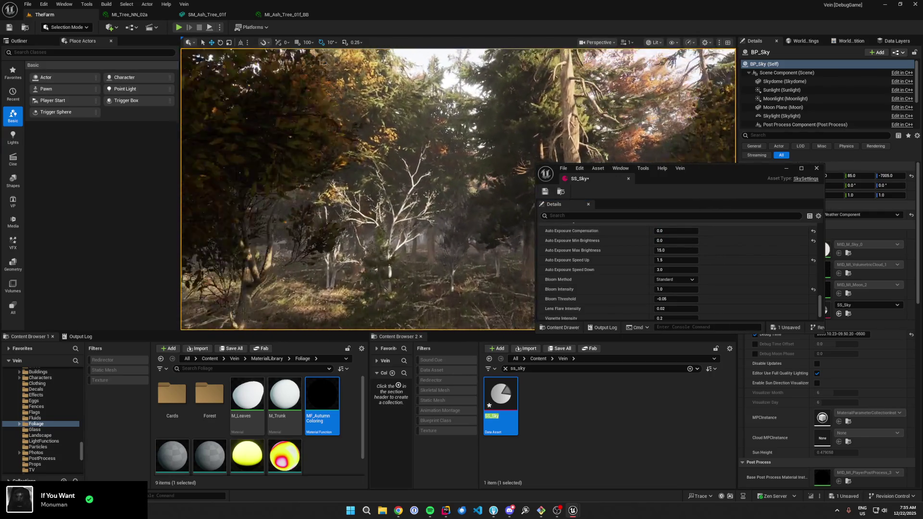
left_click_drag(716, 171, 767, 319)
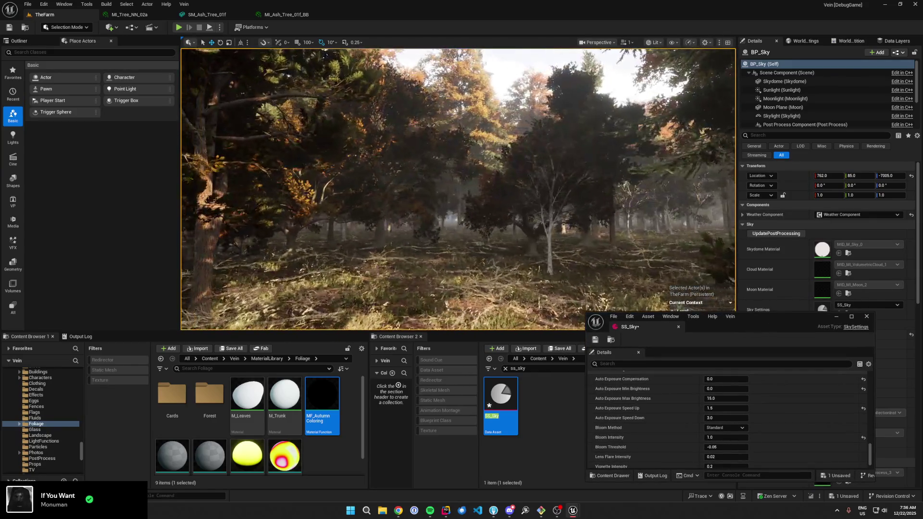
- Reposition the SS_Sky window and set Min Brightness 0.5 and Exposure Compensation 1.0
left_click_drag(715, 330, 738, 289)
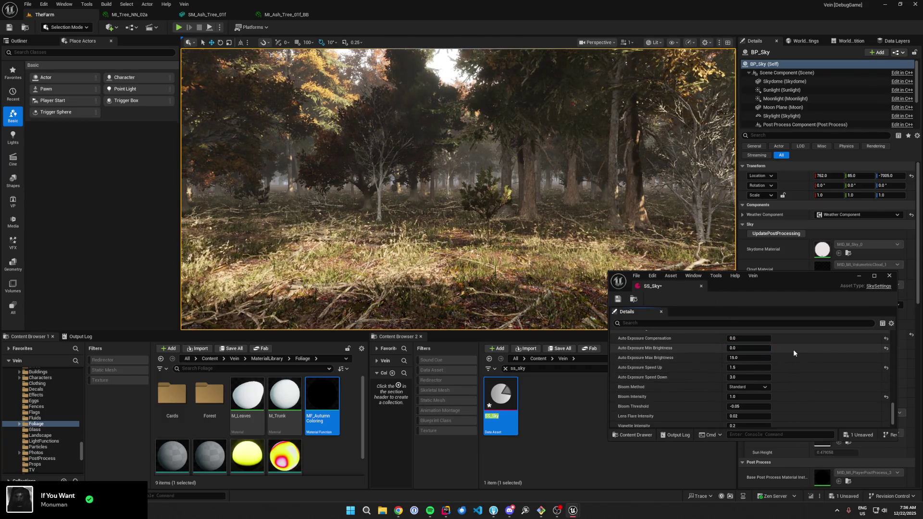
key("Return")
left_click(743, 339)
type("1")
key("Return")
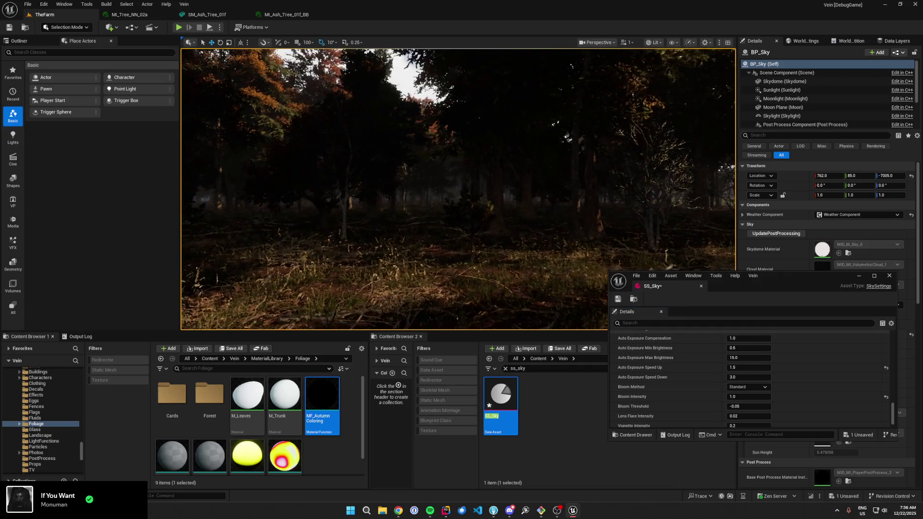
- Set Min Brightness to 0.35 then 0.2, and Exposure Compensation to 0.3
left_click(750, 339)
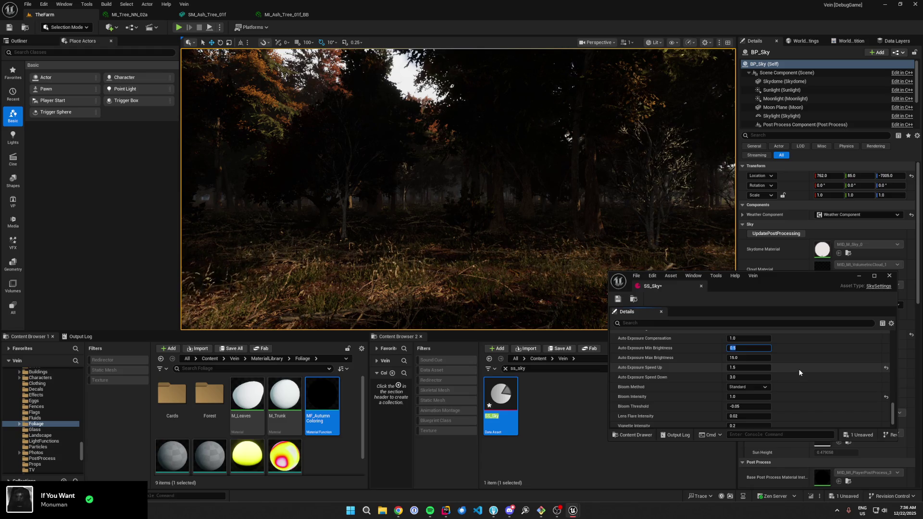
type("0.35")
key("Return")
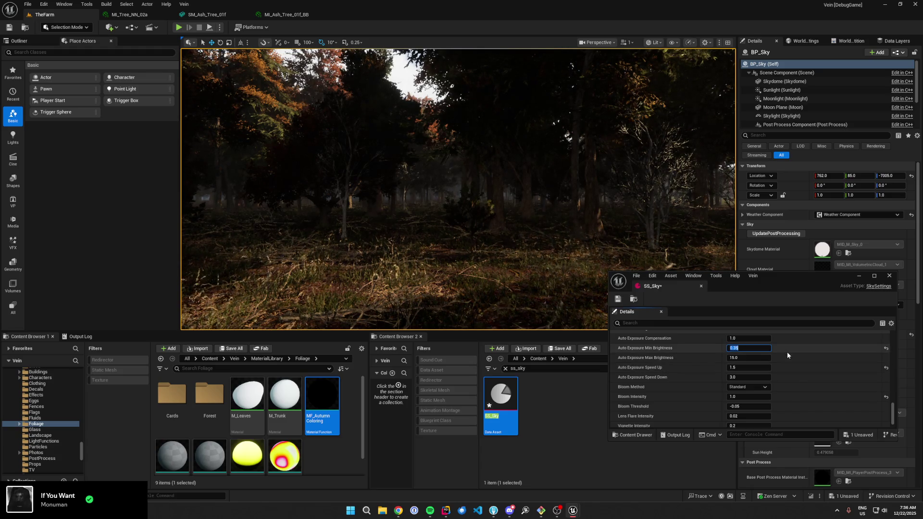
type(".2")
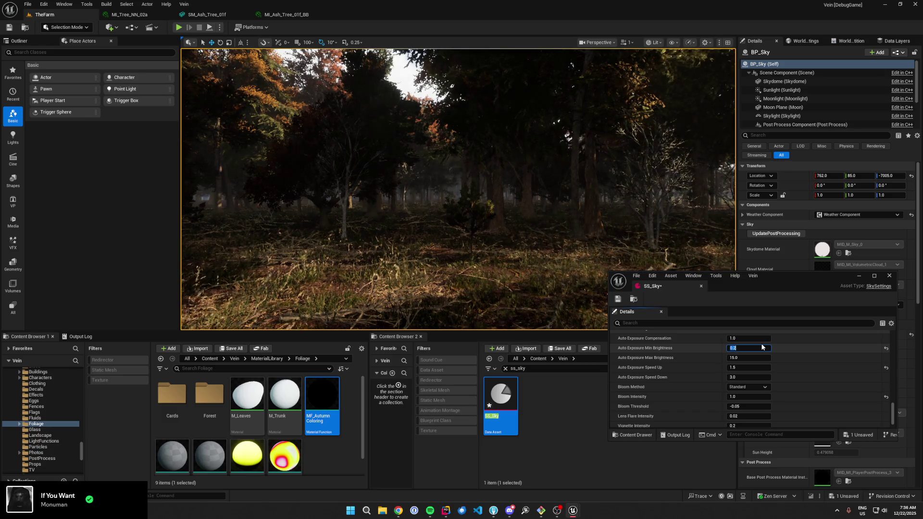
left_click(758, 338)
type(".3")
key("Return")
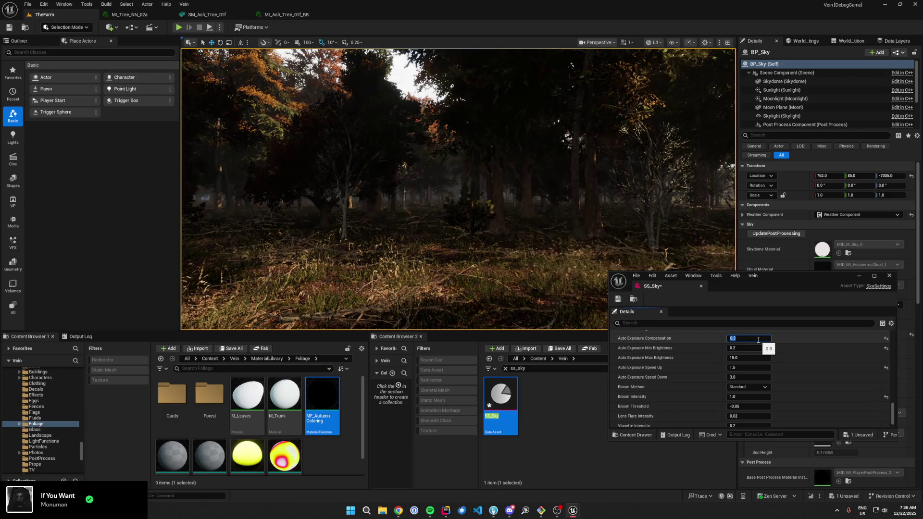
- Fly the camera through the forest toward the lake, barn and dark tree cover to preview exposure
key("w")
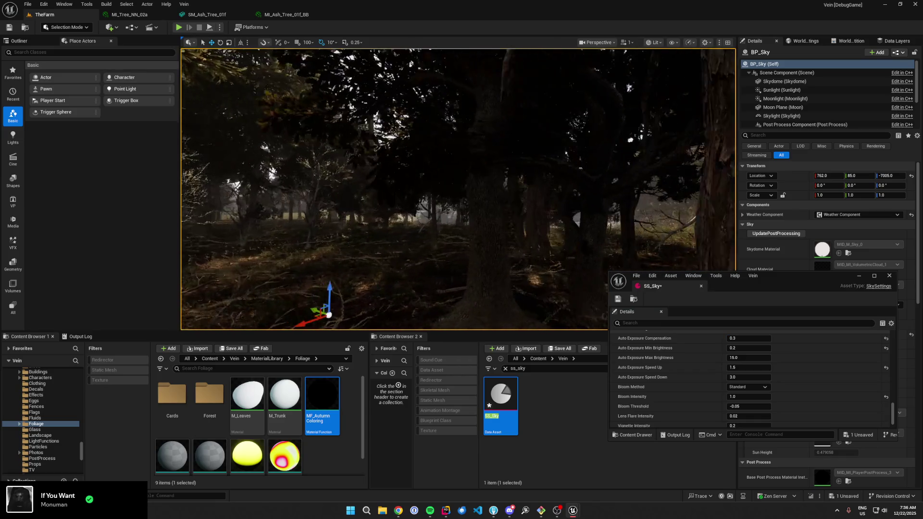
key("w")
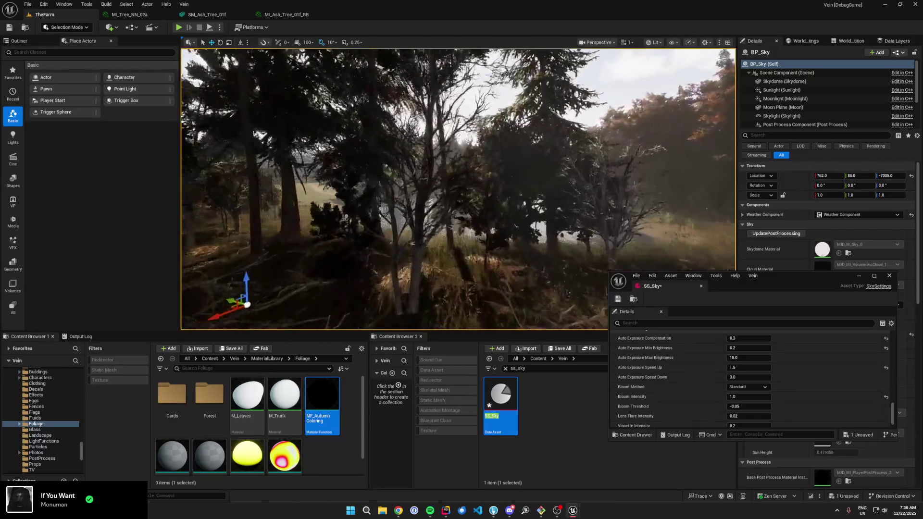
key("w")
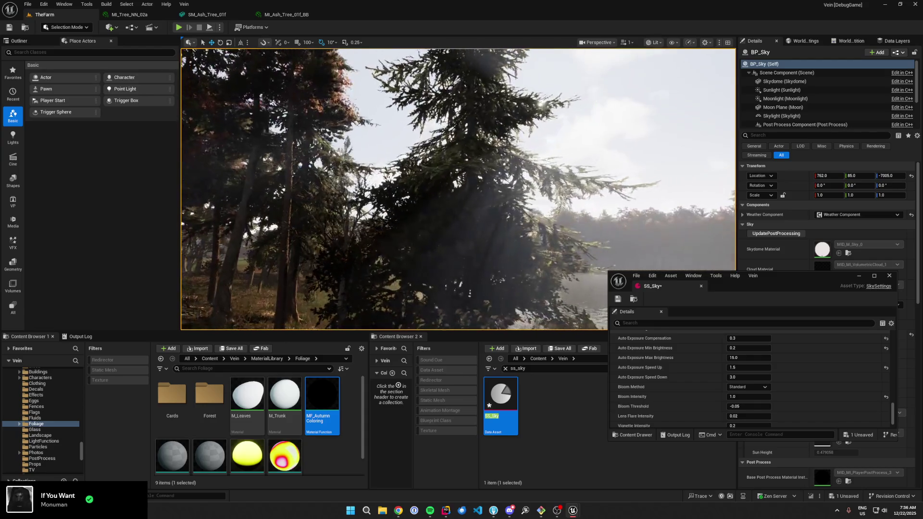
key("w")
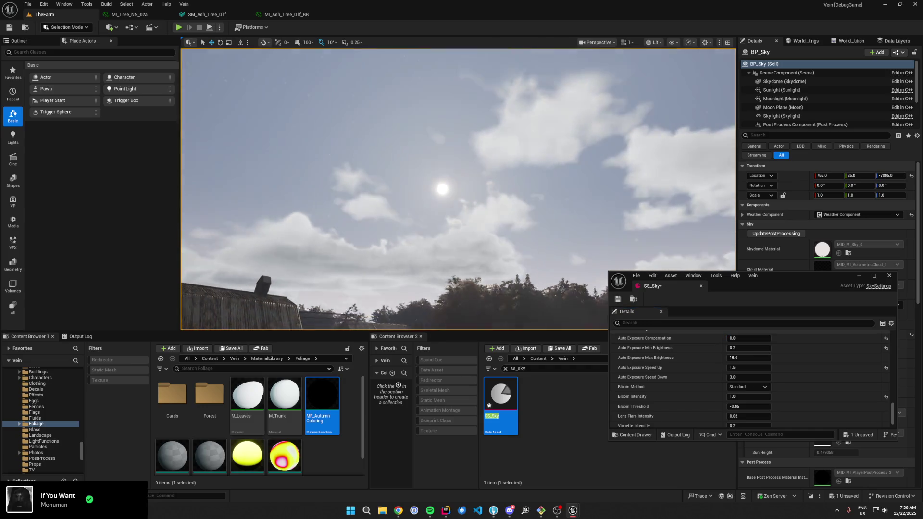
mouse_move(457, 187)
left_mouse_down()
mouse_move(462, 274)
mouse_move(476, 226)
mouse_move(452, 221)
left_mouse_up()
left_click_drag(408, 254, 396, 248)
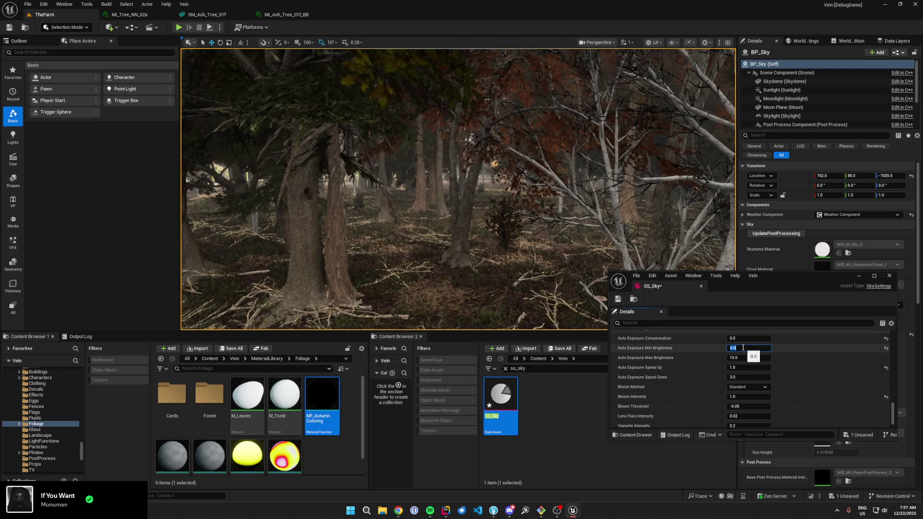
- Try darker Exposure Compensation values of -1, -2, -3 and -2.5
left_click(763, 338)
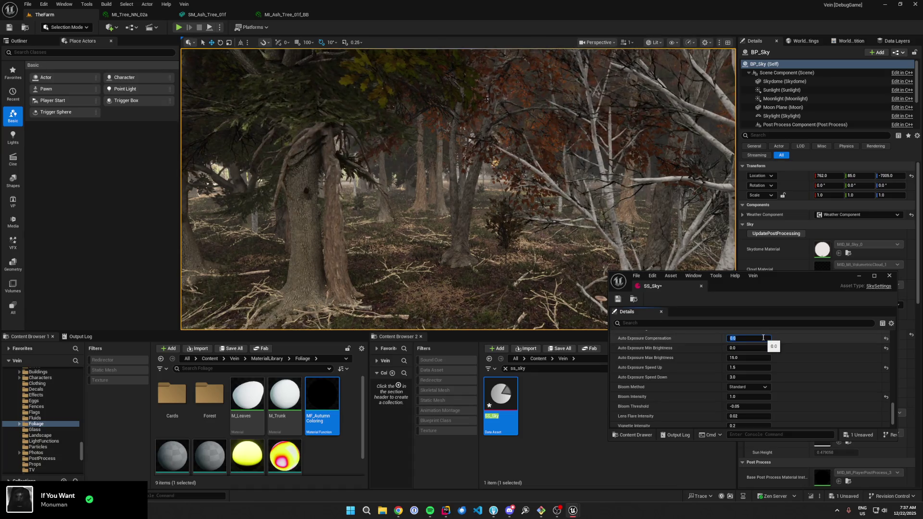
type("-1")
key("Return")
type("-2")
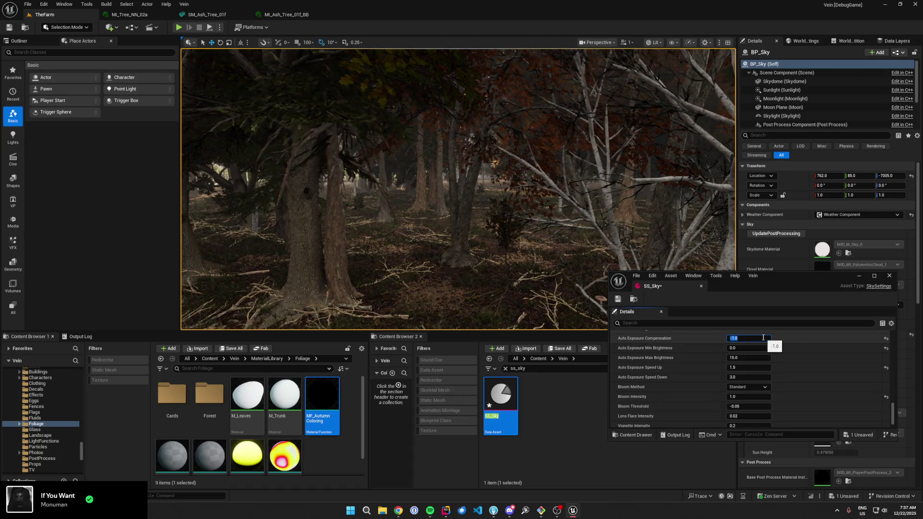
key("Return")
type("-3")
key("Return")
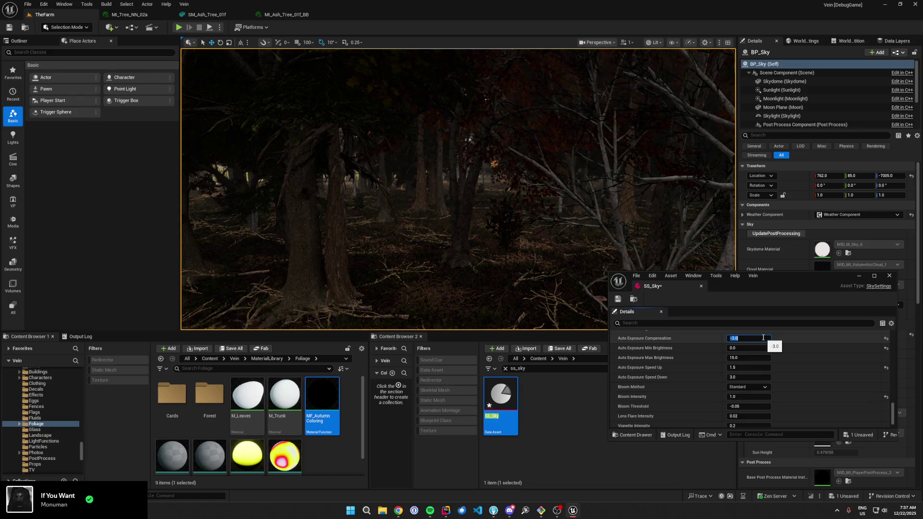
type("-2.5")
key("Return")
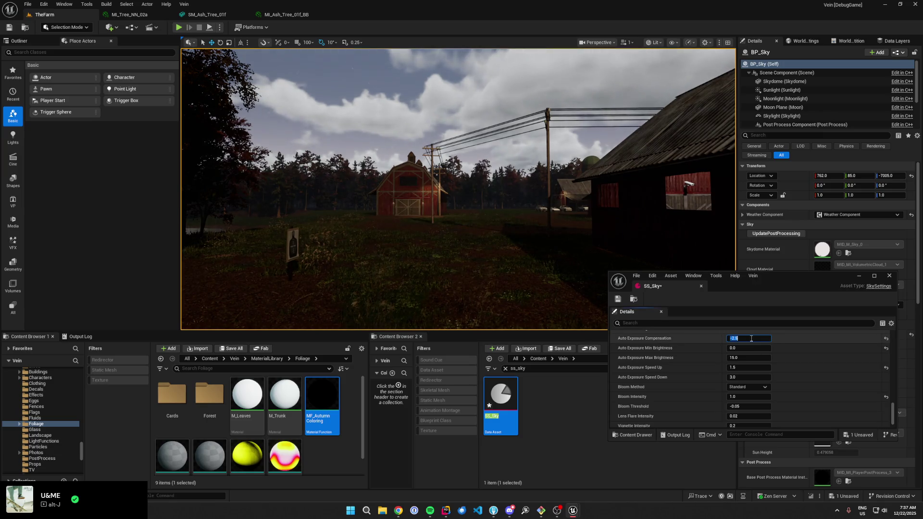
- Try Compensation 0 and 0.5, then set Min Brightness and Compensation both to 0.3
type("0")
key("Tab")
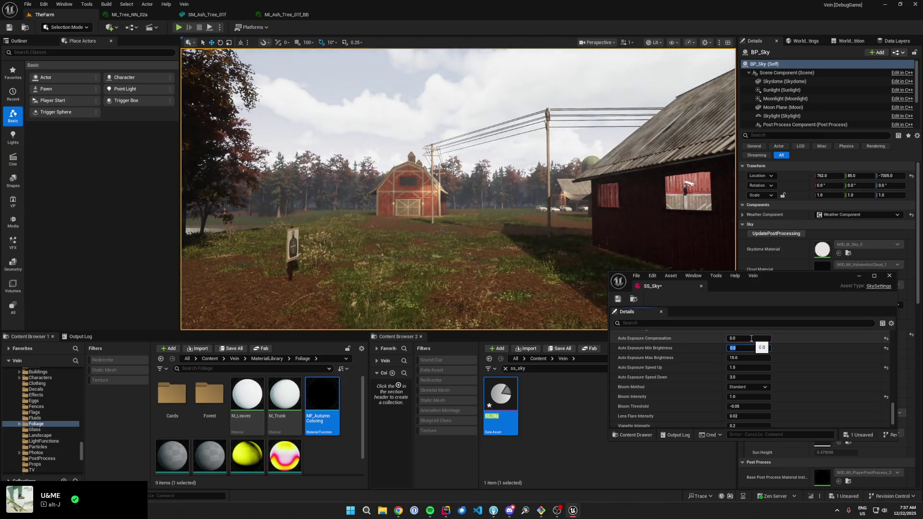
type("0.5")
key("Tab")
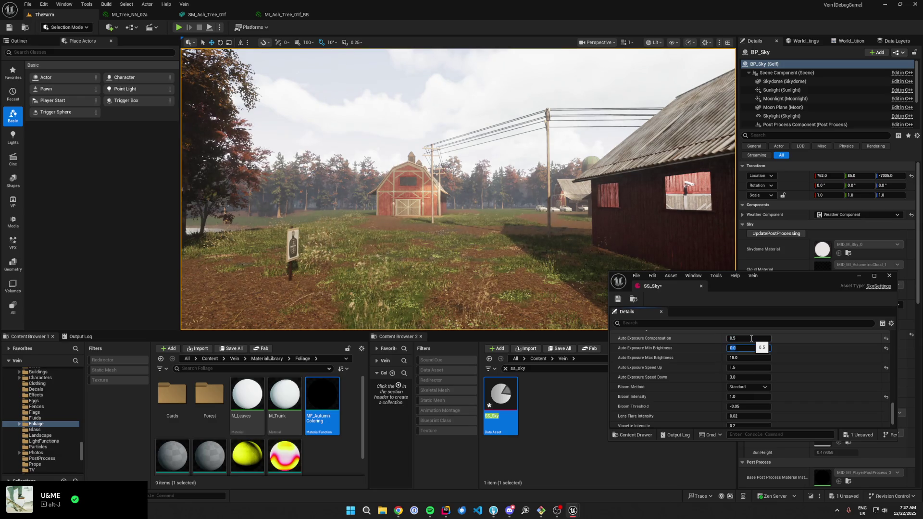
key("Return")
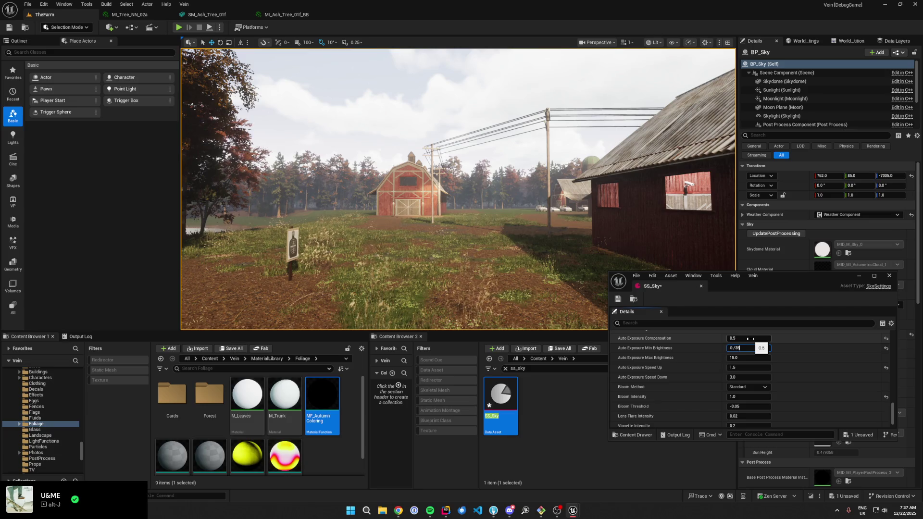
type(".3")
key("Return")
type(".3")
key("Return")
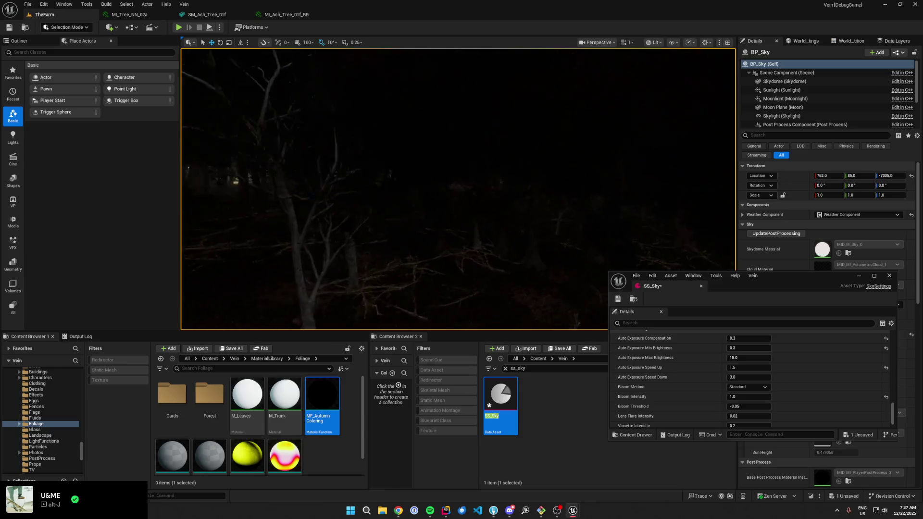
- Set Min Brightness to 0.0, then 0.1, then 0.15, with Exposure Compensation at 0.0
left_click(749, 349)
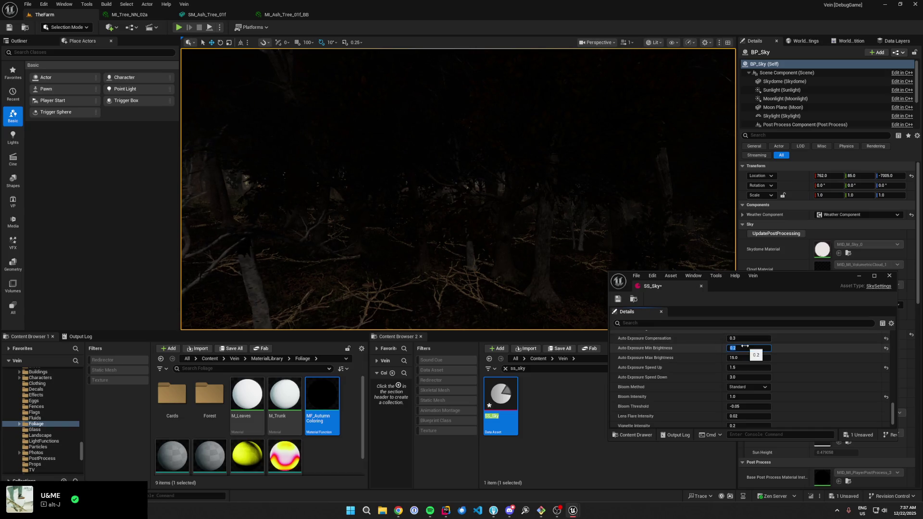
left_click(748, 339)
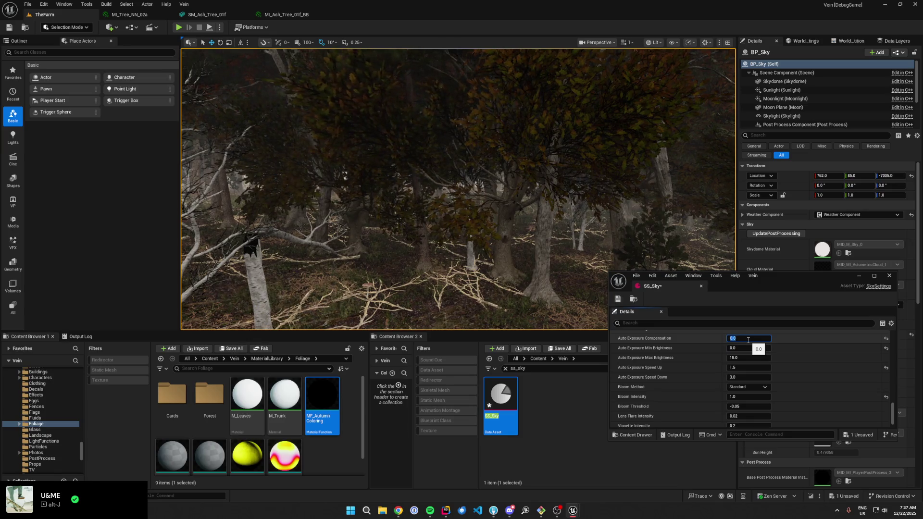
type("0.1")
key("Return")
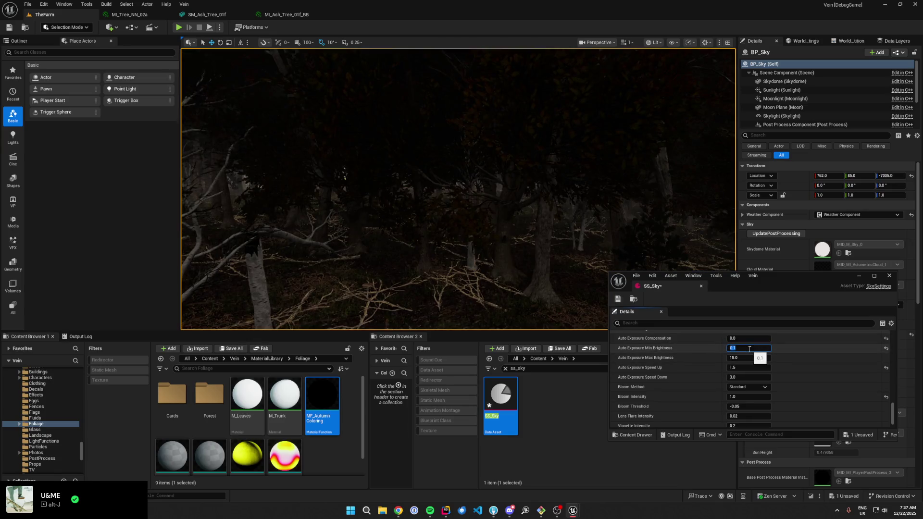
type(".15")
key("Return")
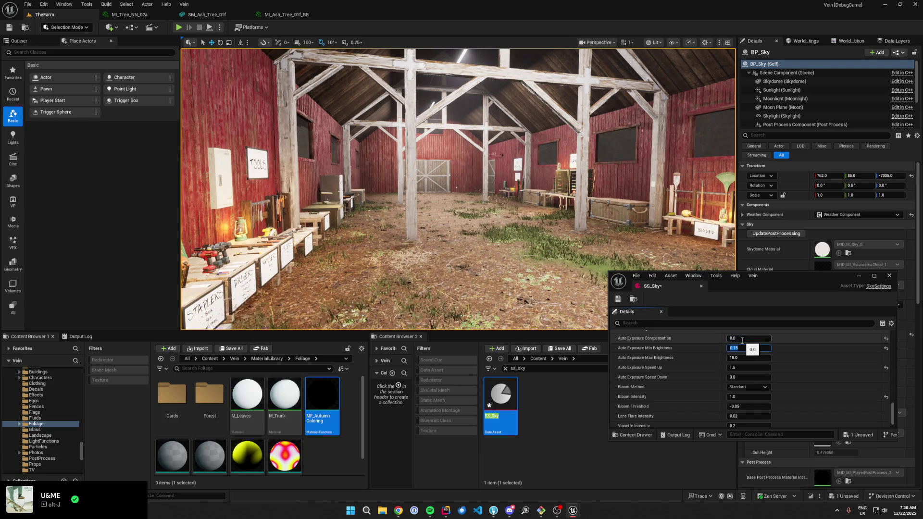
- Try Exposure Compensation -0.5 and -0.3, settle on -0.1 with Min Brightness 0.15, and save SS_Sky
type("0")
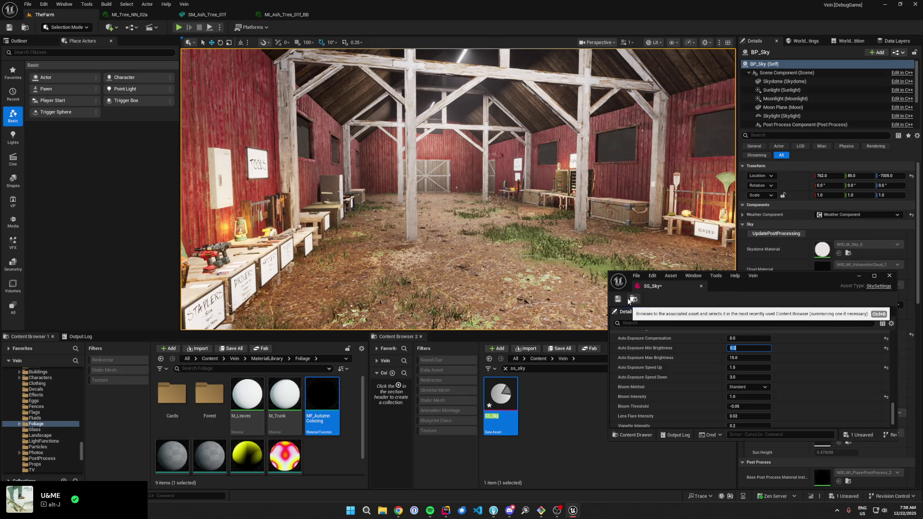
key("Tab")
type("-0.5")
key("Return")
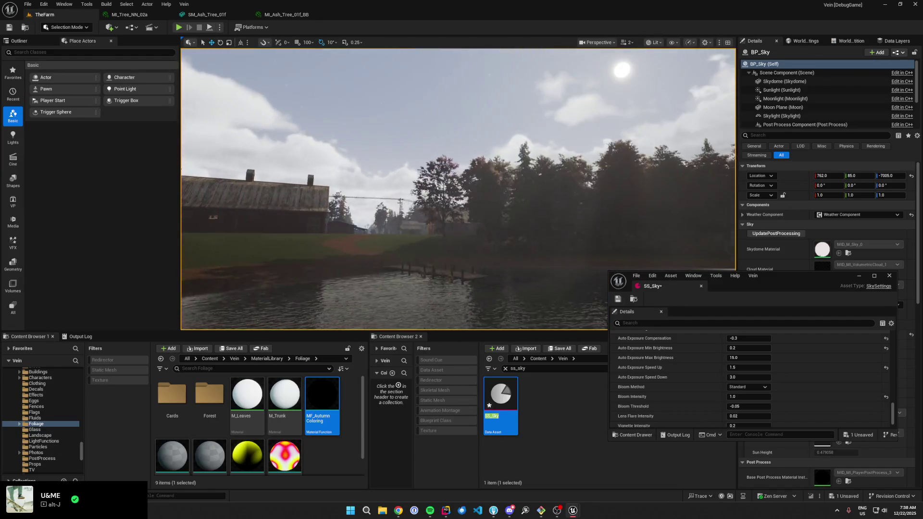
left_click(753, 339)
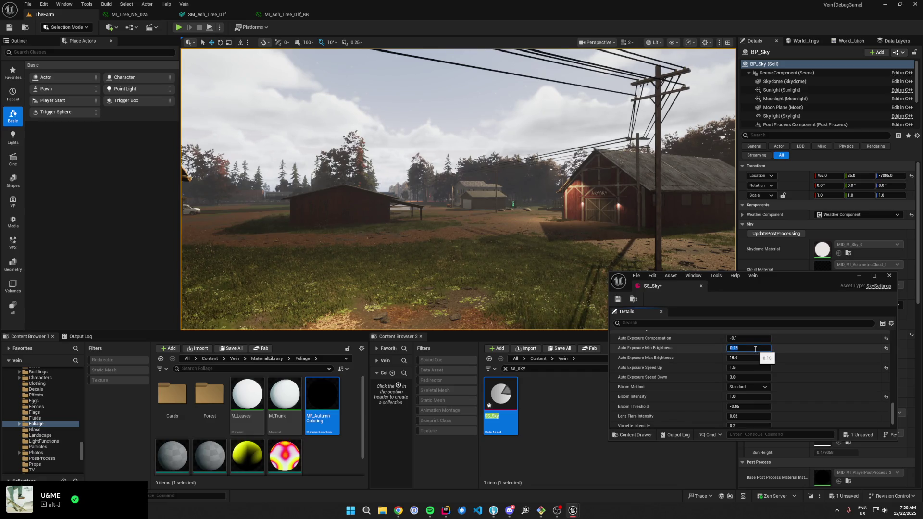
left_click(617, 300)
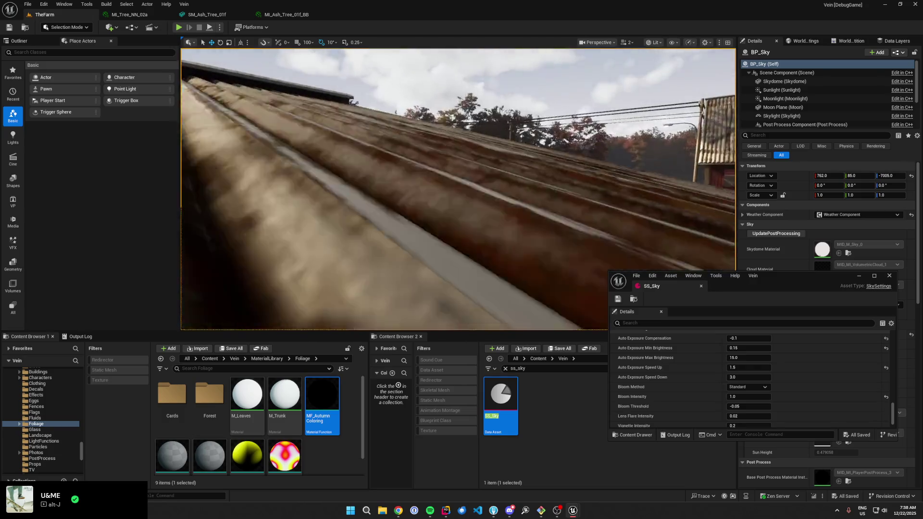